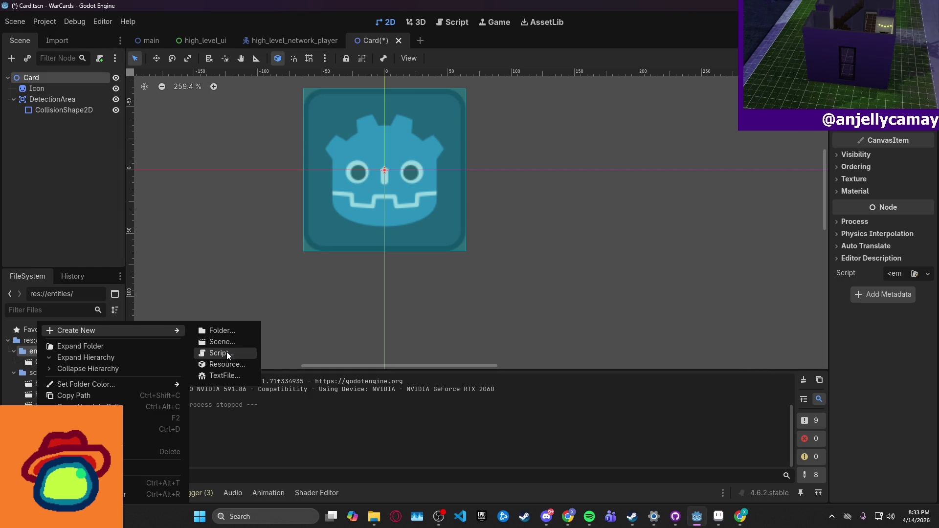
Create card.gd in res://entities using the default Node script template.
left_click(227, 353)
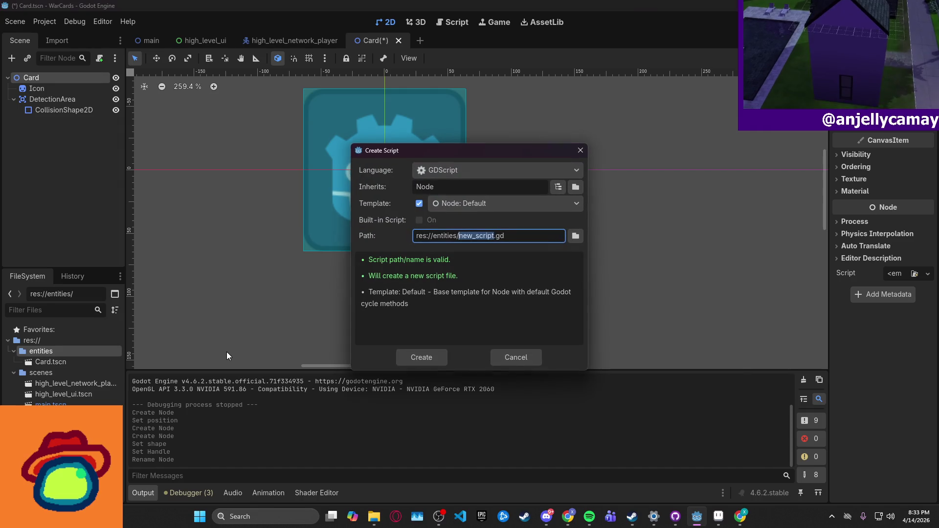
type("c")
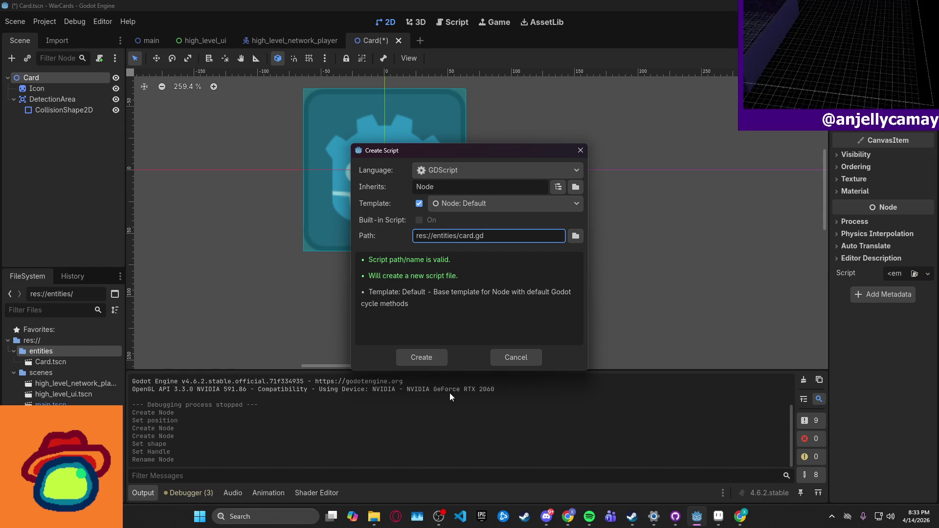
left_click(432, 357)
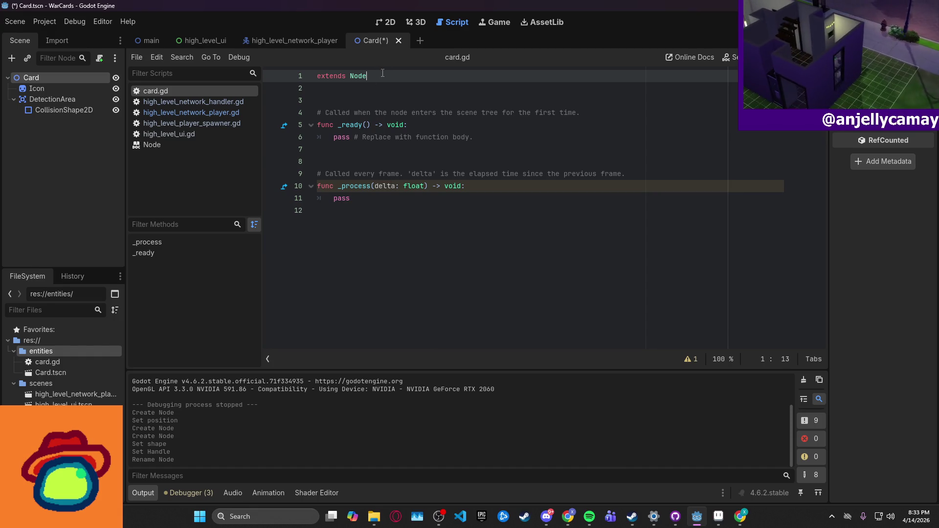
Add 'class_name Card' below 'extends Node' and delete the template _ready and _process functions.
key("Return")
type("lass_na")
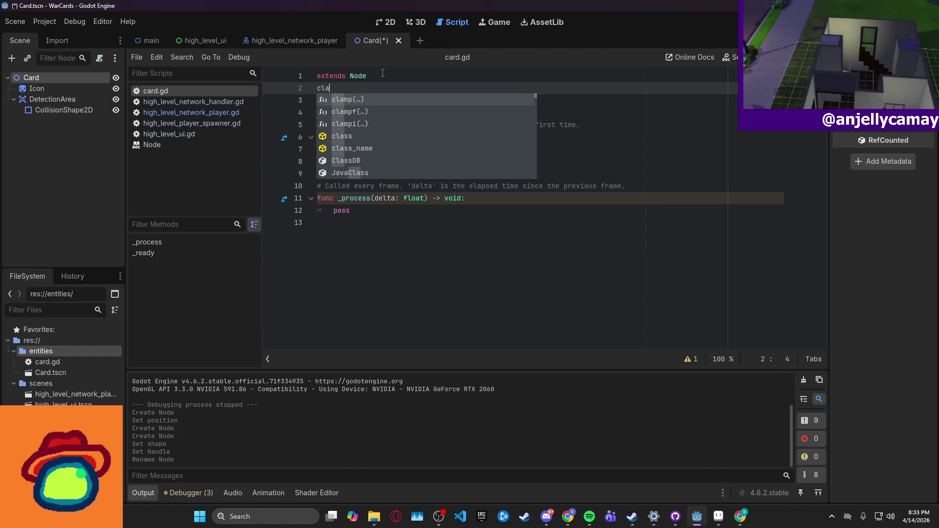
key("Return")
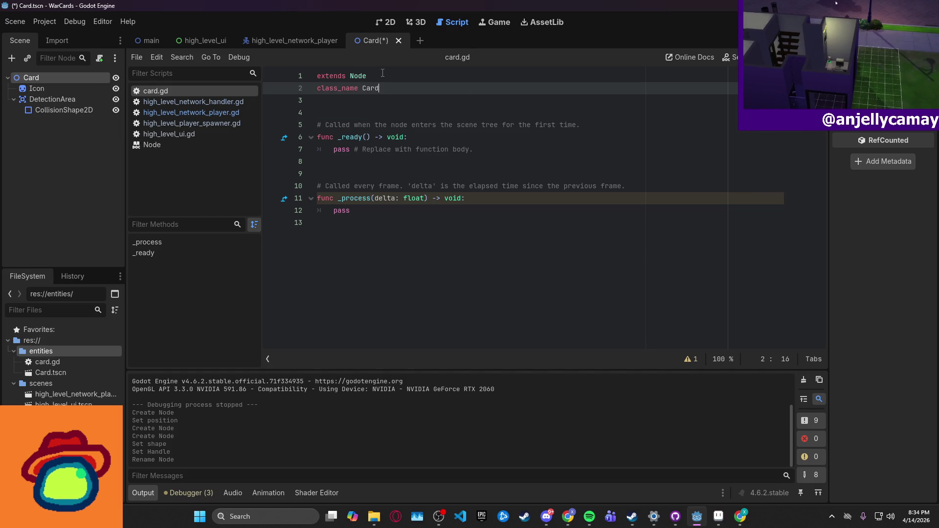
mouse_move(433, 225)
left_mouse_down()
mouse_move(377, 208)
mouse_move(306, 128)
left_mouse_up()
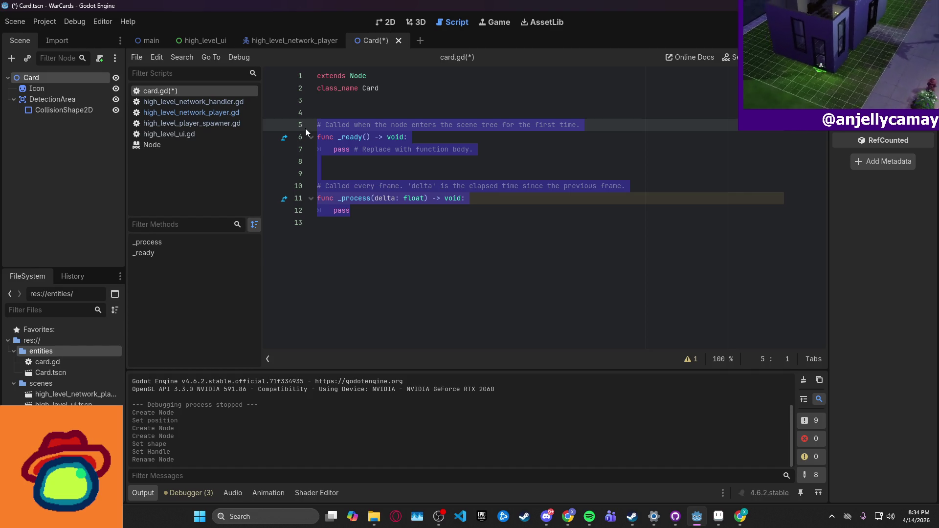
key("BackSpace")
key("BackSpace")
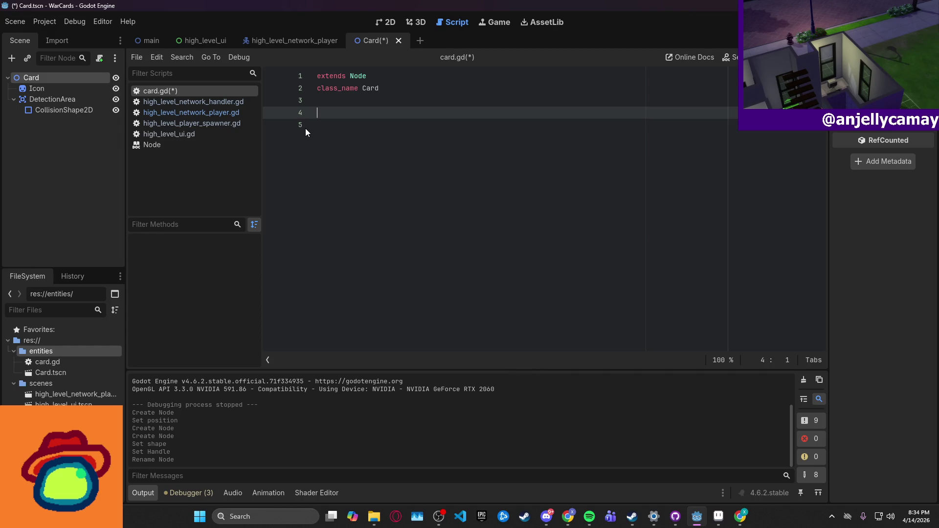
mouse_move(40, 101)
left_mouse_down()
mouse_move(312, 101)
mouse_move(321, 116)
left_mouse_up()
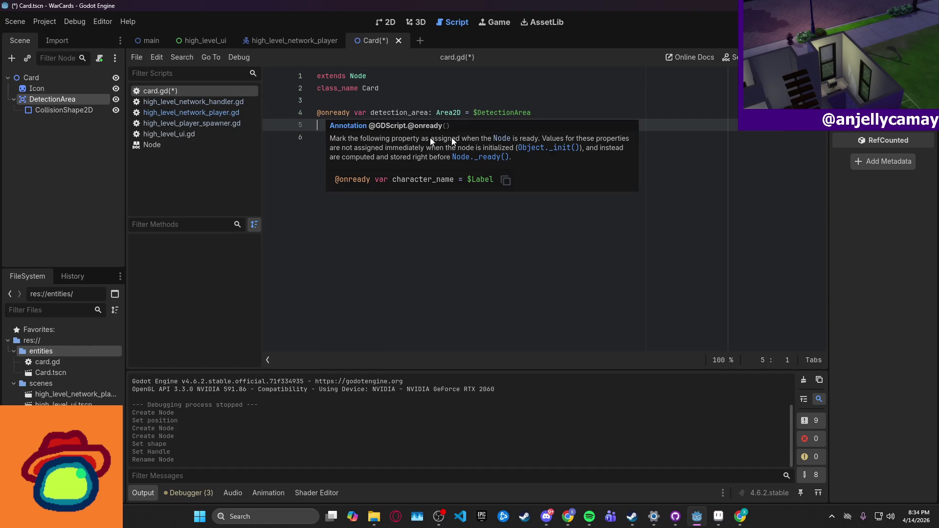
left_click(439, 206)
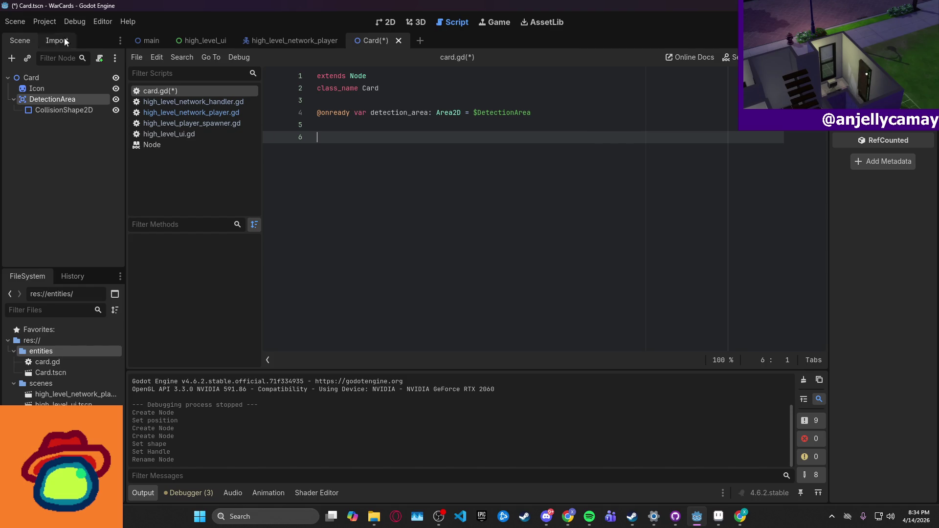
left_click(76, 110)
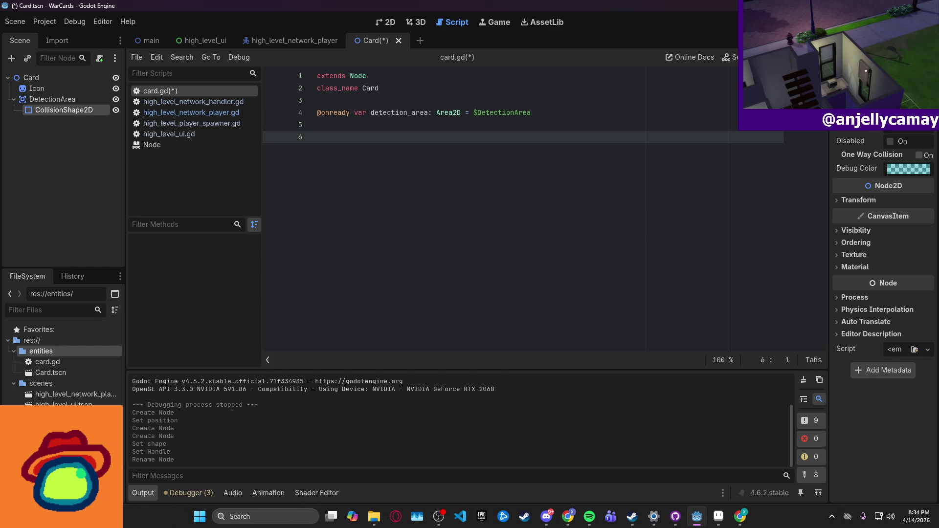
left_click_drag(822, 131, 762, 131)
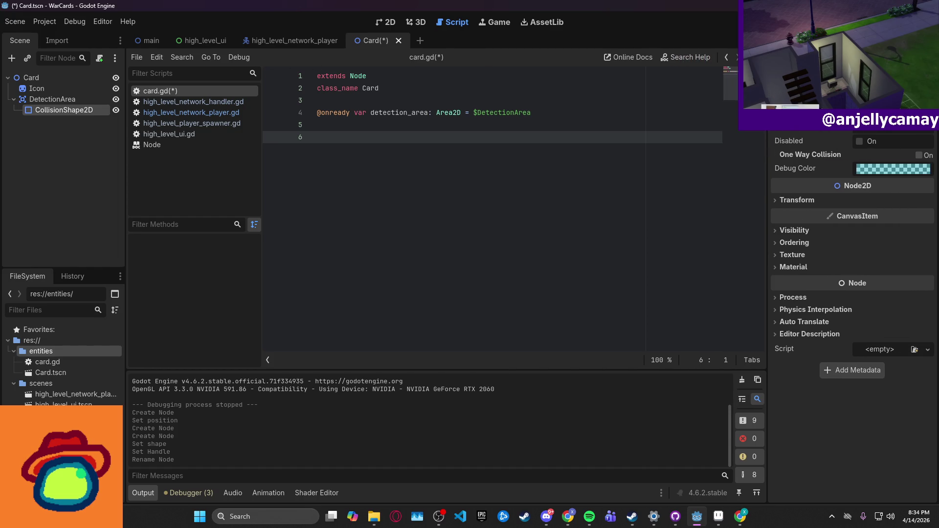
List DetectionArea's signals in the Node dock and select body_entered.
left_click(815, 40)
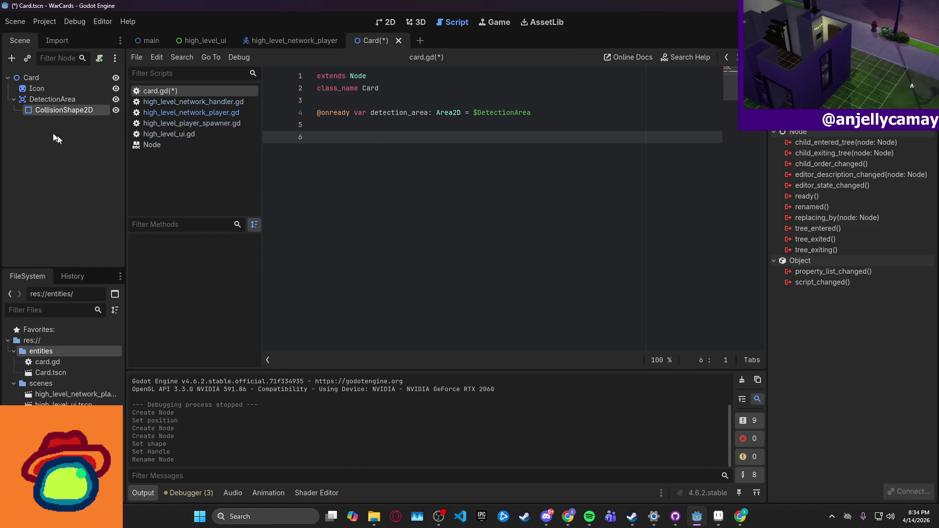
left_click(35, 100)
left_click(838, 131)
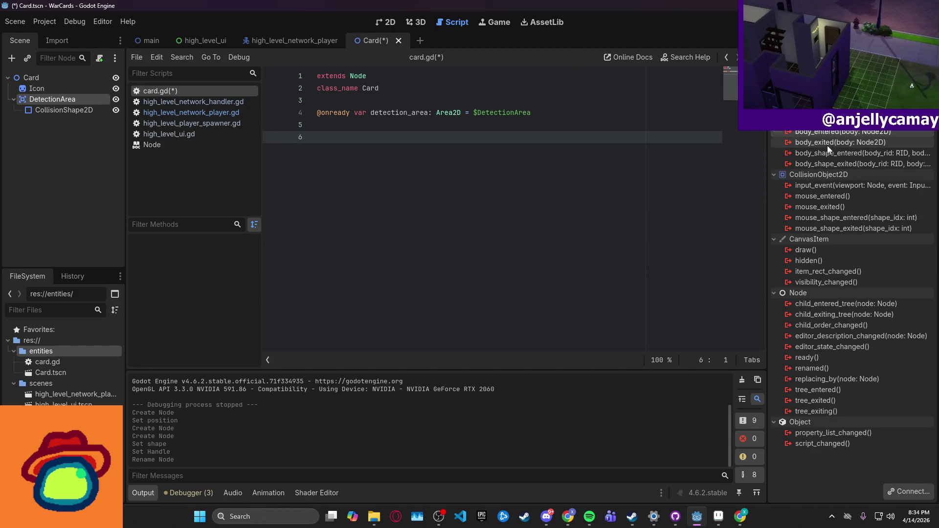
Attach card.gd to the Card node after an aborted signal connection attempt.
right_click(821, 132)
left_click(843, 140)
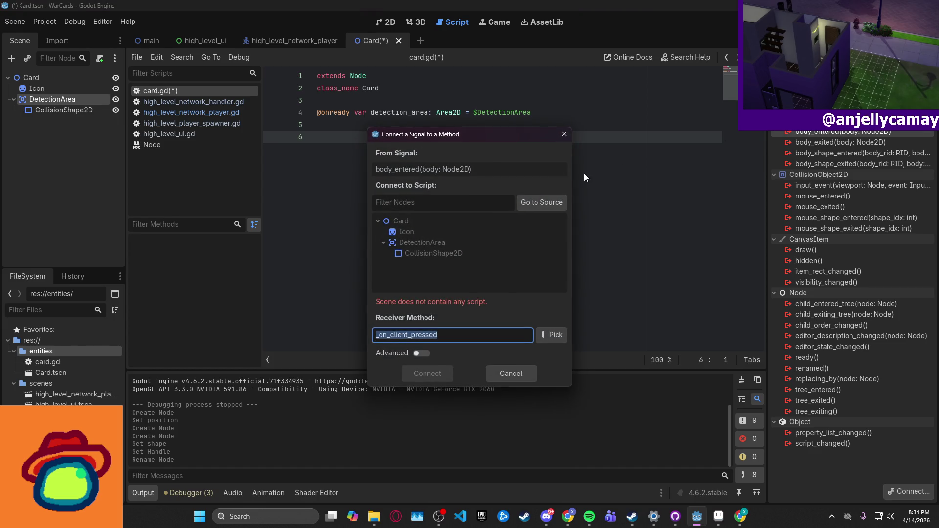
left_click(506, 374)
left_click_drag(195, 93, 44, 77)
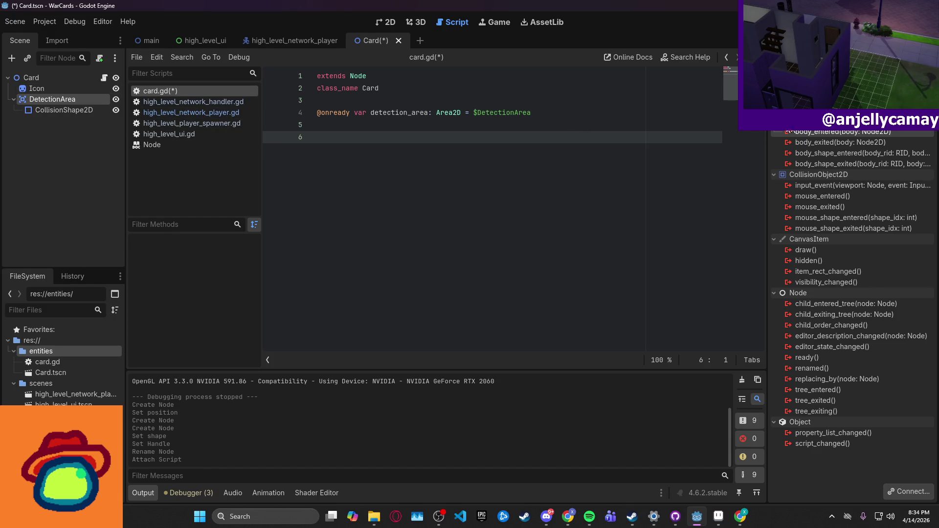
Connect DetectionArea's body_entered signal to a new _on_detection_area_body_entered handler.
right_click(840, 131)
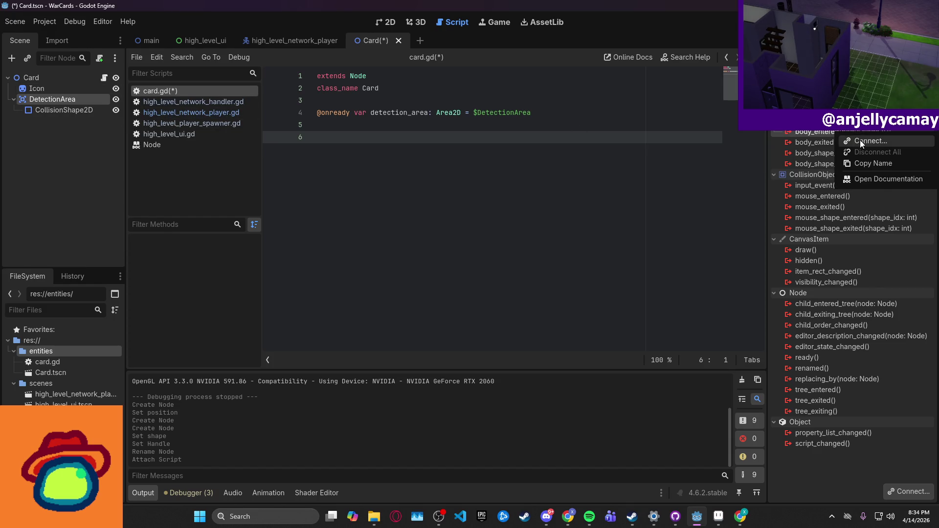
left_click(860, 141)
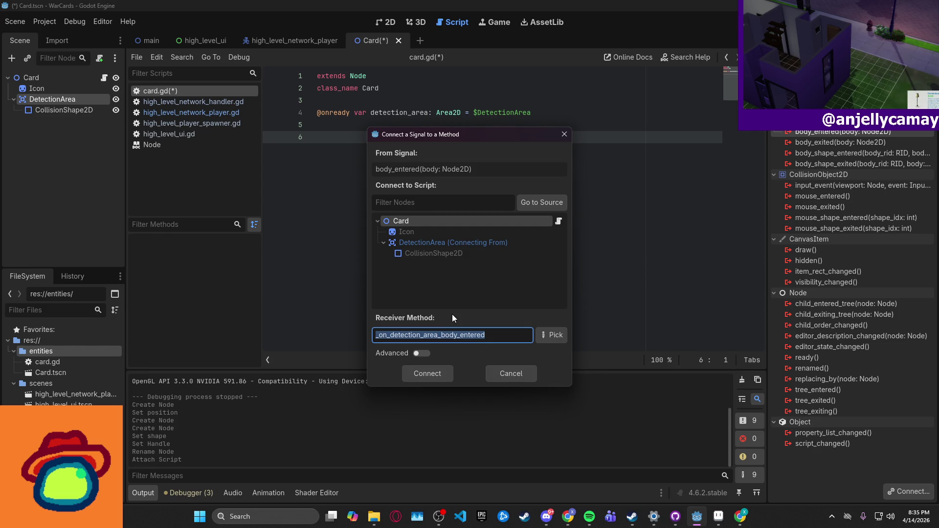
left_click(439, 377)
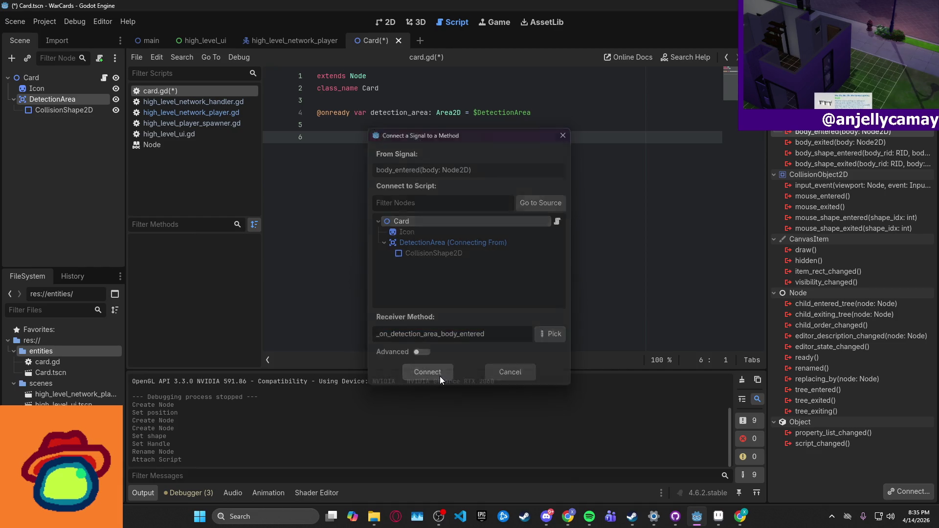
left_click(439, 377)
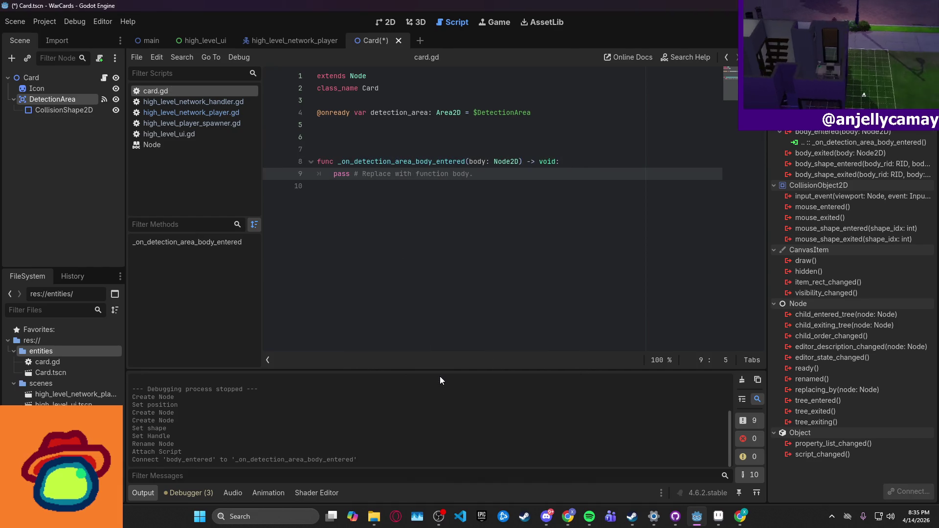
Connect DetectionArea's body_exited signal to a new _on_detection_area_body_exited handler.
right_click(849, 154)
left_click(859, 163)
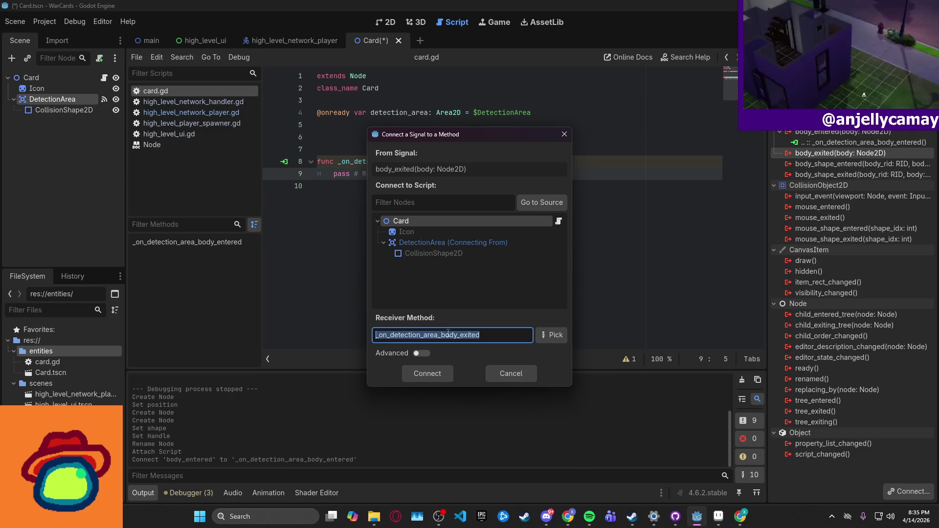
left_click(428, 373)
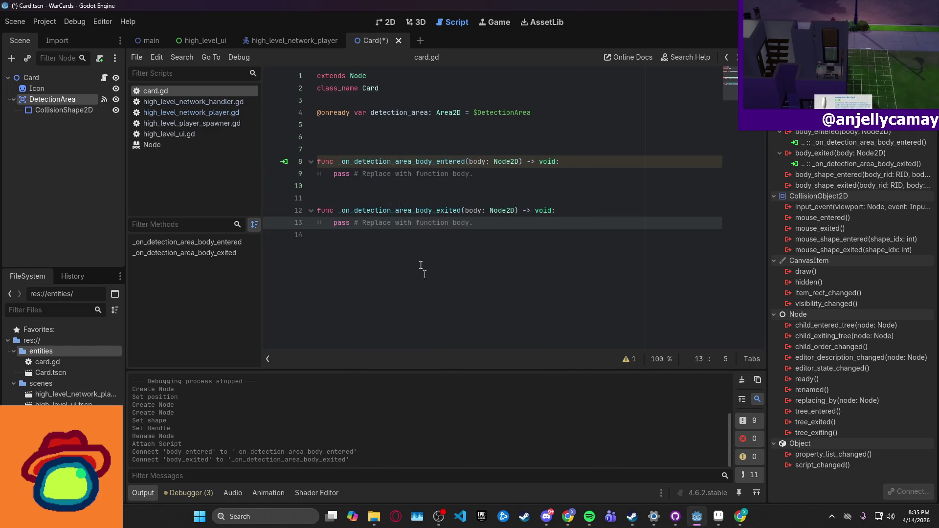
left_click(345, 141)
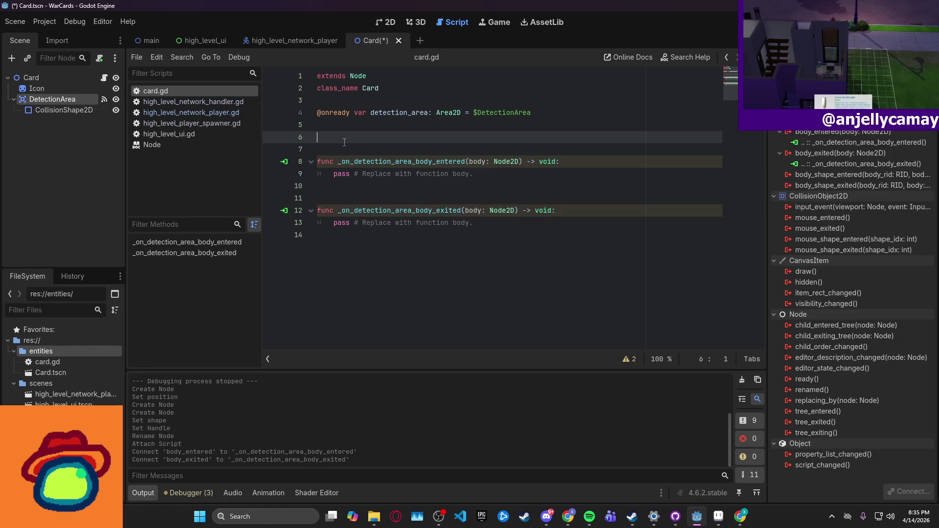
Make the body_entered handler print body.name + " entered".
right_click(64, 79)
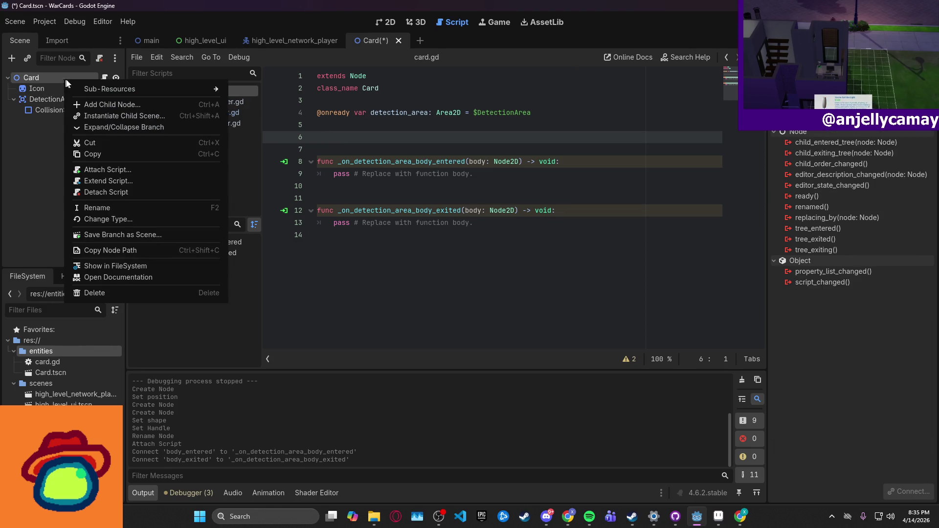
mouse_move(107, 88)
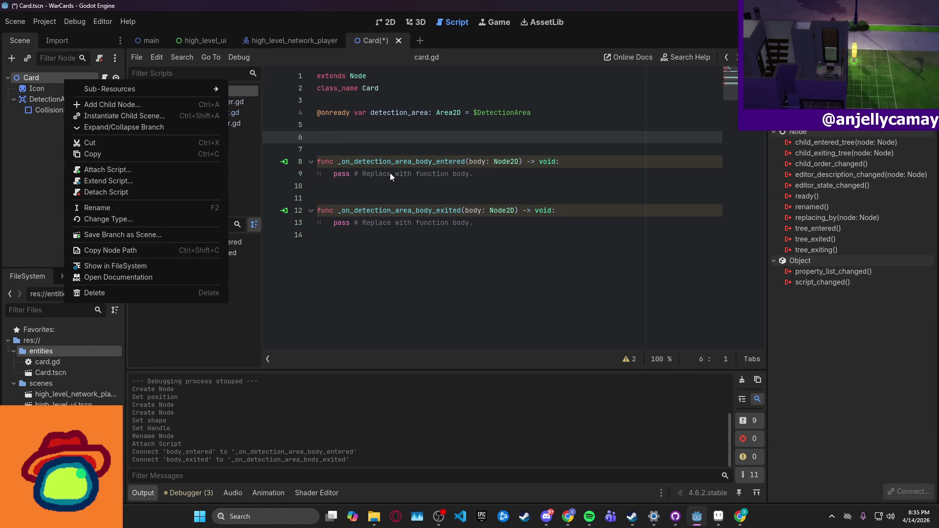
left_click(424, 174)
left_click(585, 158)
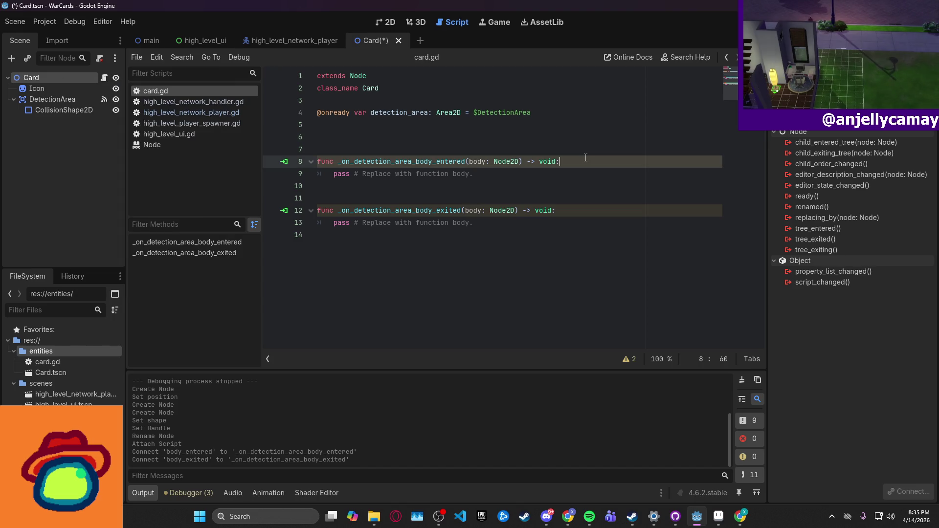
key("Return")
type("int")
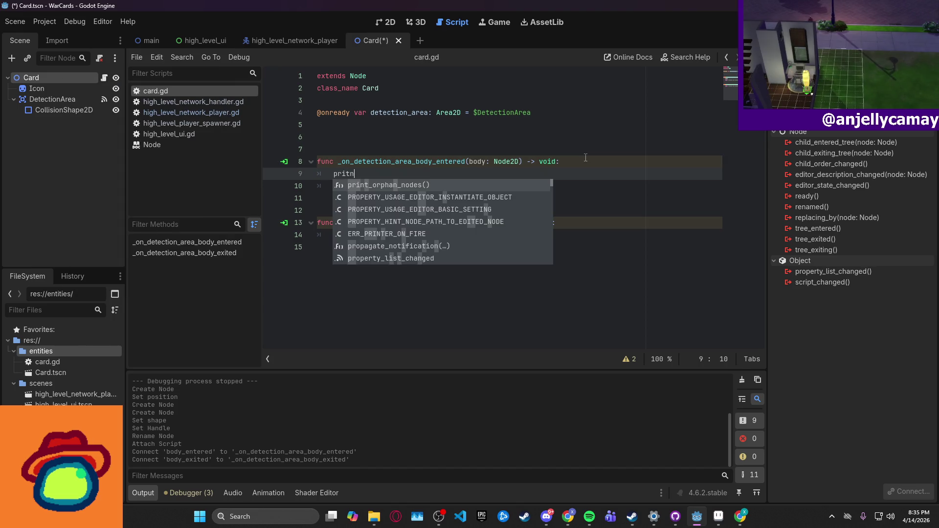
key("Return")
type("\"Bod")
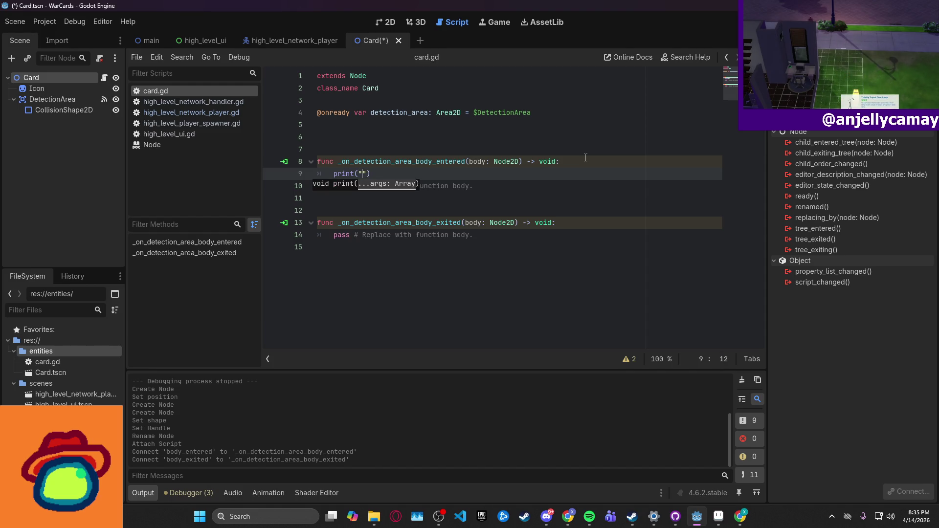
key("BackSpace")
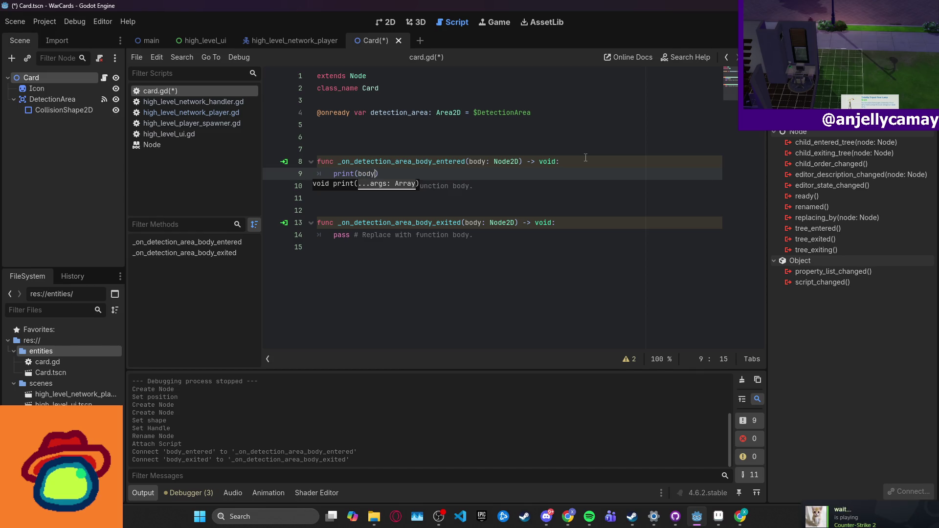
type("ody")
key("BackSpace")
key("BackSpace")
key("BackSpace")
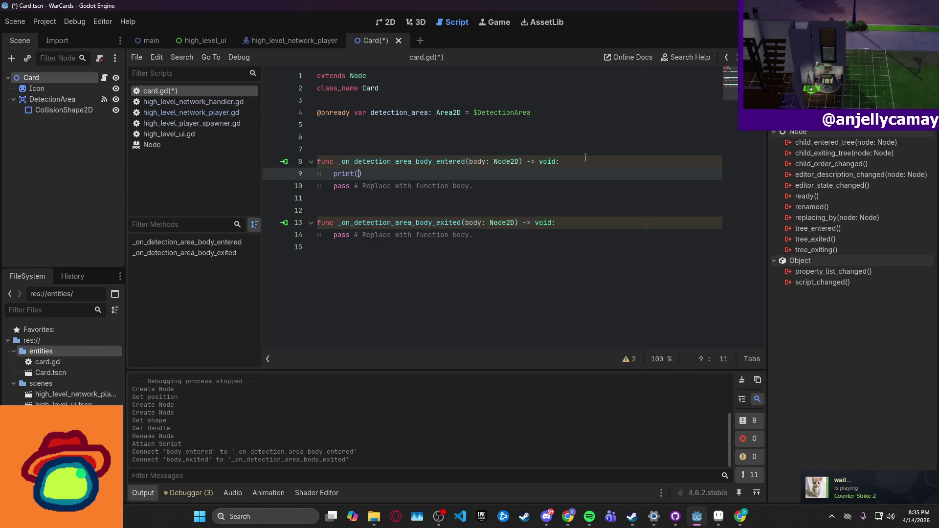
type("body.")
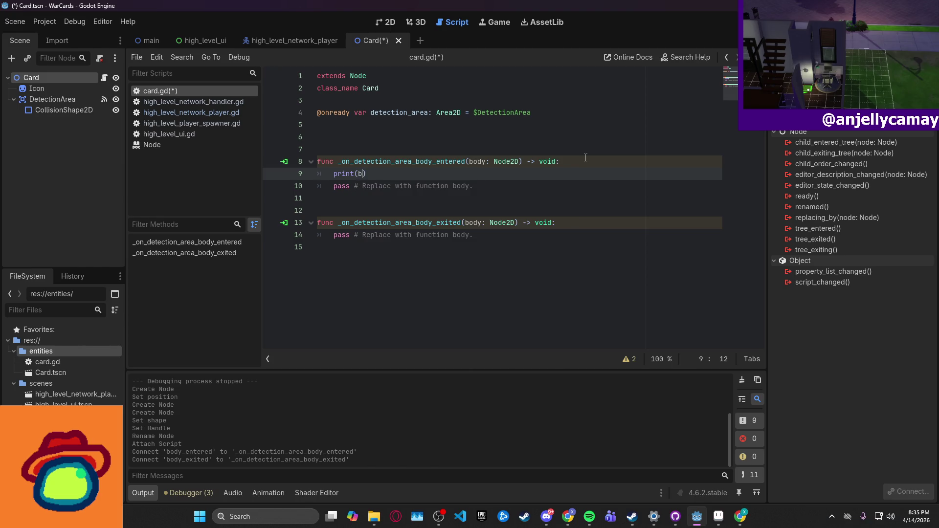
type("name")
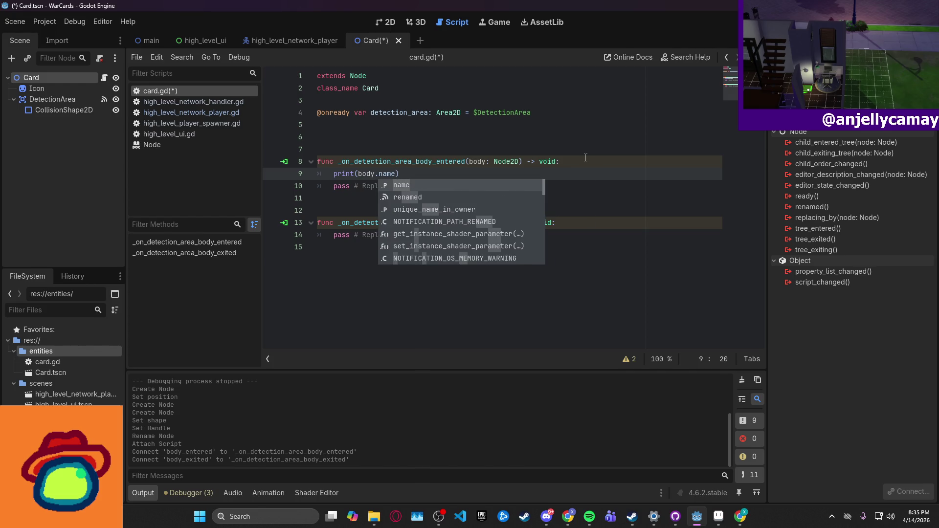
type(" + \" entered")
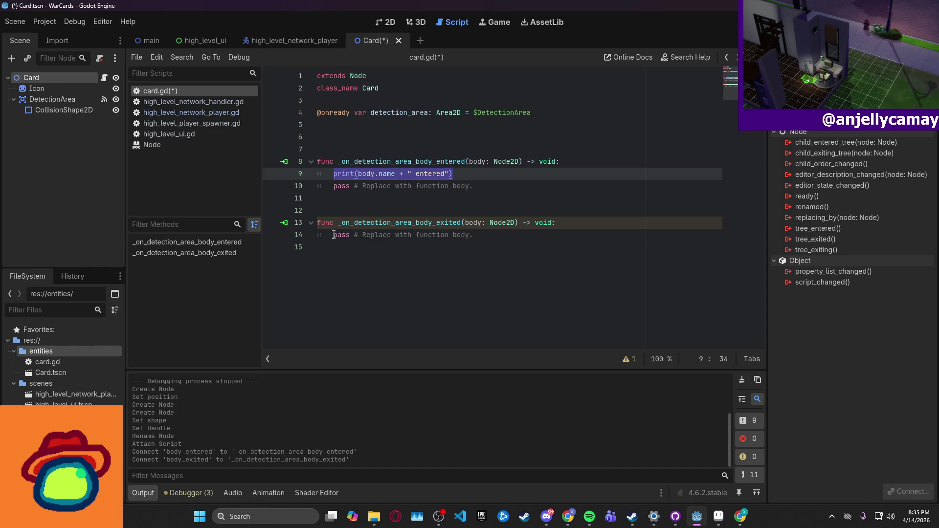
Replace body_exited's pass with the print line, changing 'entered' to 'exited'.
left_click_drag(333, 235, 511, 240)
type("print(body.name + \" entered\")")
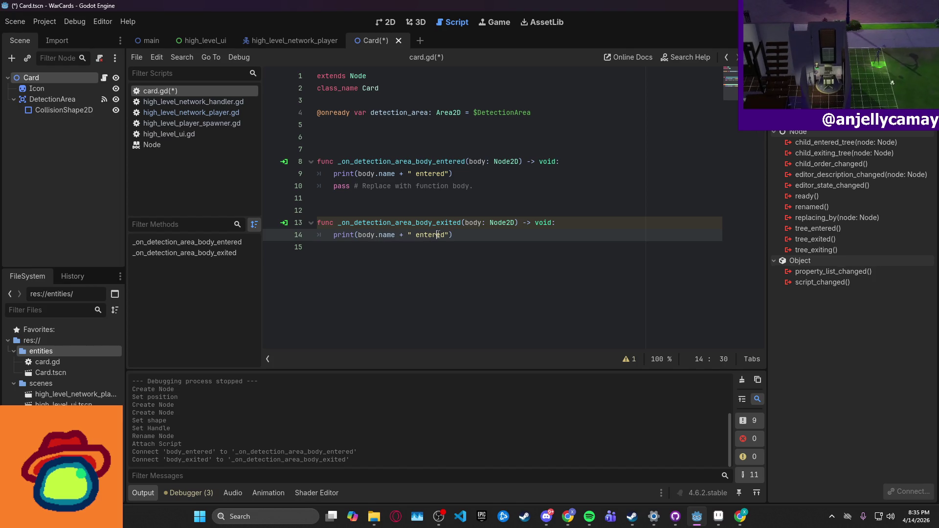
double_click(438, 234)
type("exited")
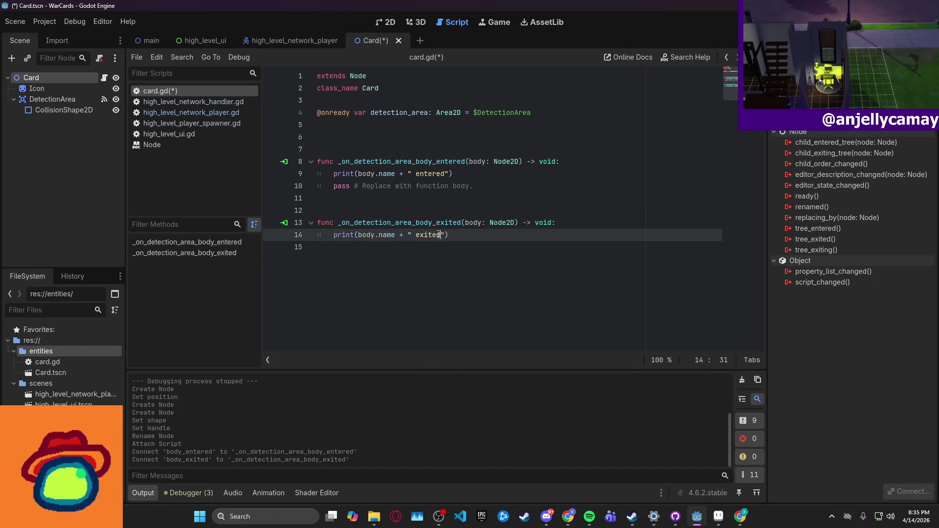
Delete the leftover pass line in the entered handler and save card.gd.
left_click_drag(510, 182, 230, 187)
key("BackSpace")
key("BackSpace")
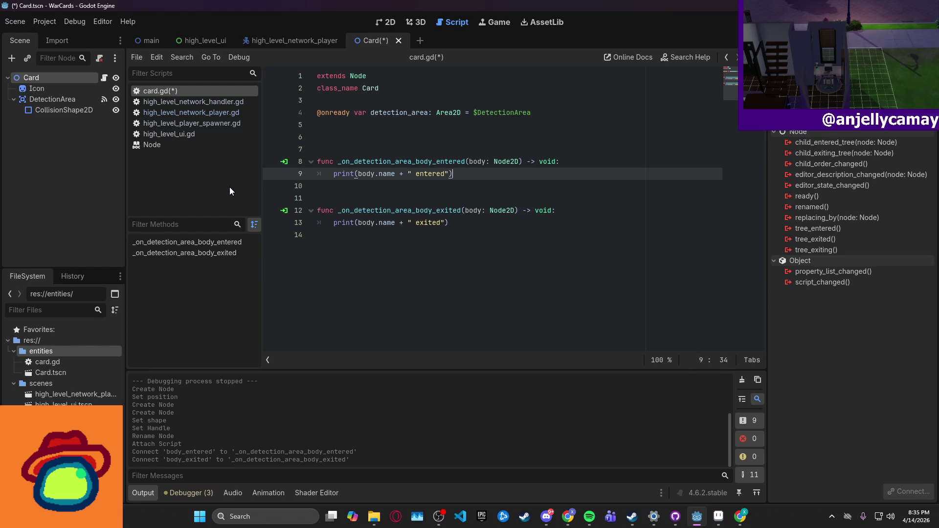
key("ctrl+s")
left_click(153, 40)
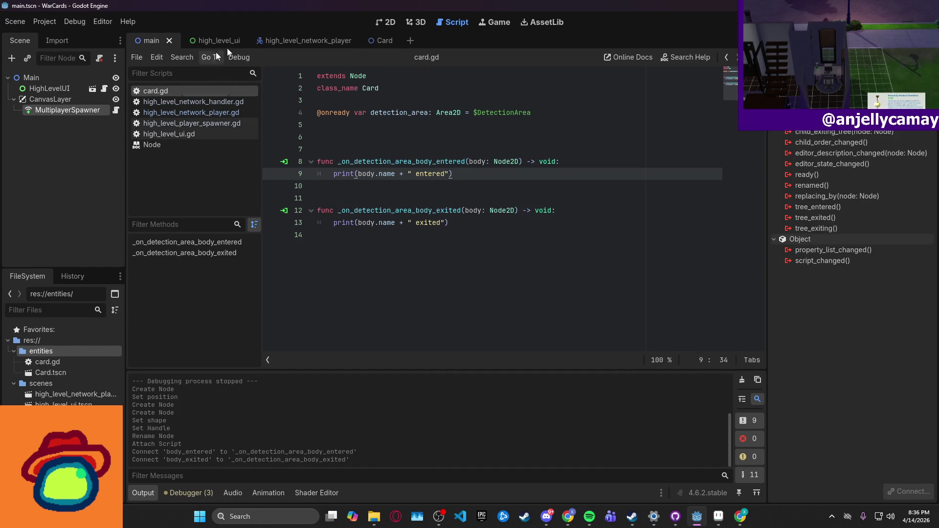
Drop a Card.tscn instance into the main scene's 2D view and save it.
left_click(384, 21)
scroll(465, 201, "down", 5)
scroll(443, 186, "up", 7)
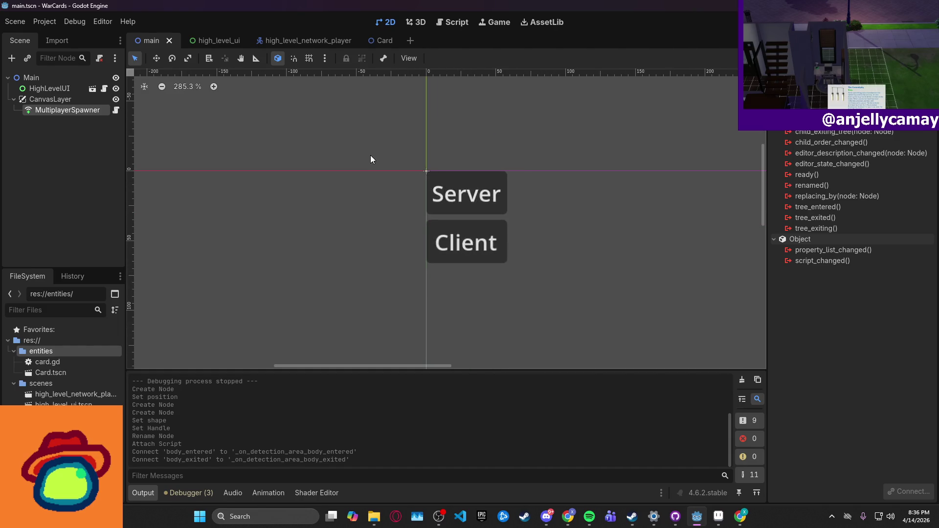
scroll(374, 160, "up", 3)
scroll(611, 260, "down", 3)
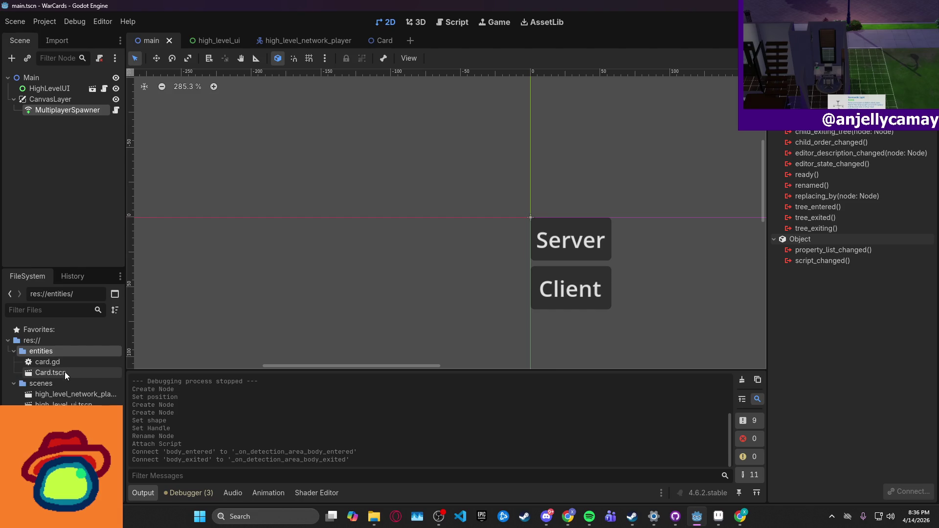
mouse_move(64, 371)
left_mouse_down()
mouse_move(489, 249)
mouse_move(534, 224)
mouse_move(530, 216)
left_mouse_up()
scroll(539, 213, "down", 8)
key("ctrl+s")
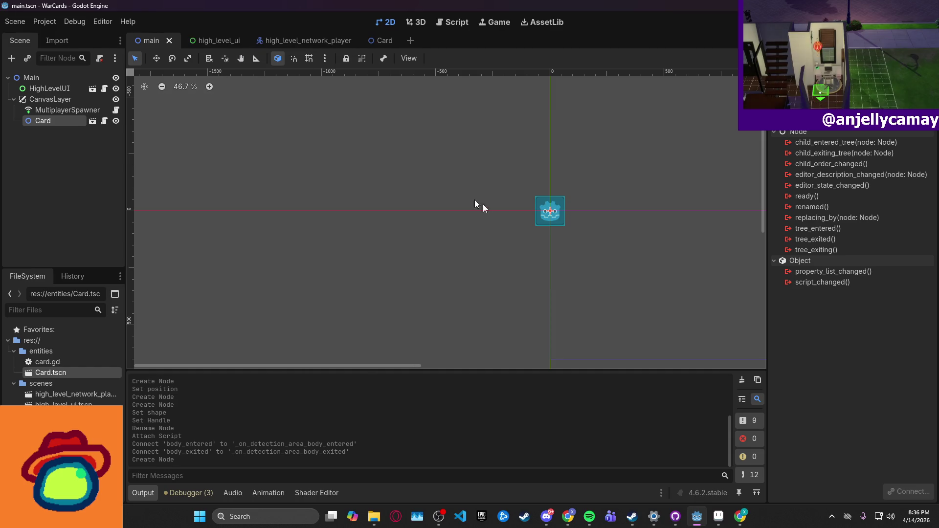
Inspect the Card scene's CollisionShape2D, recentring the view on the card.
left_click(379, 42)
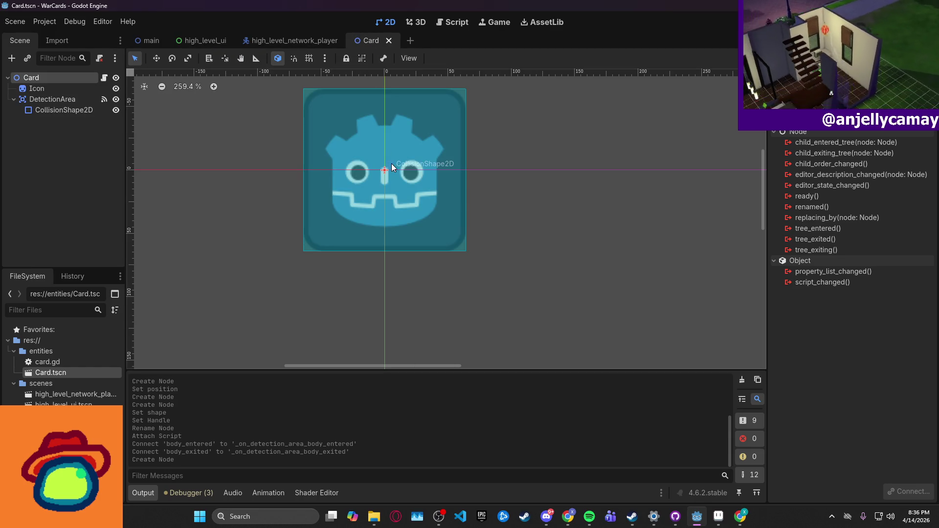
left_click(69, 108)
scroll(487, 127, "down", 3)
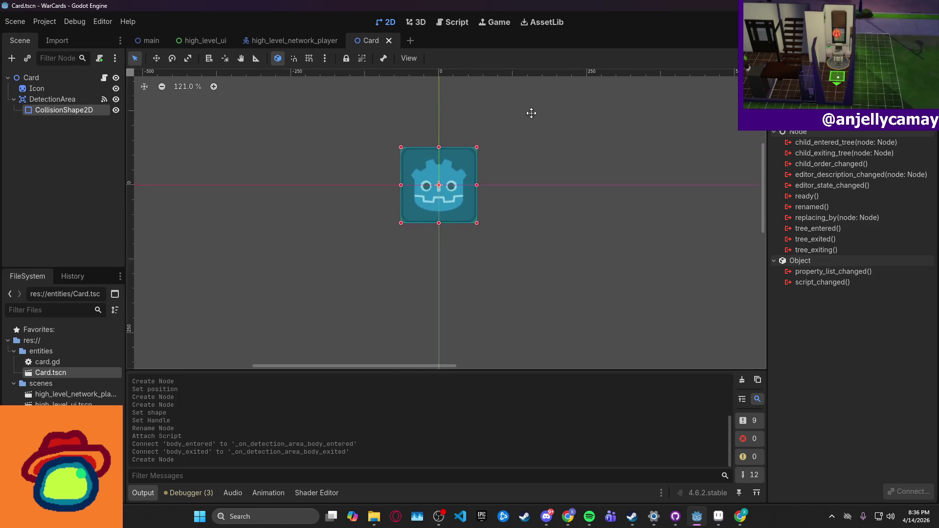
left_click_drag(531, 111, 521, 190)
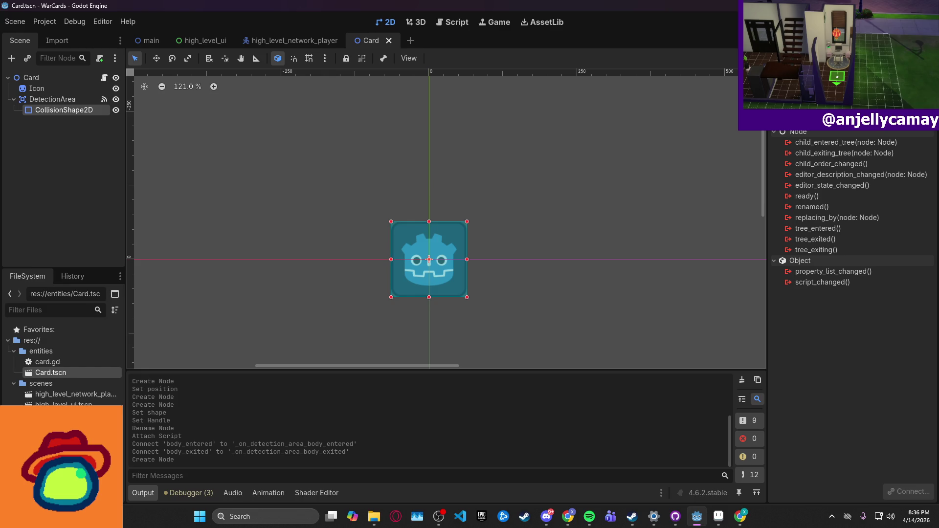
left_click(136, 43)
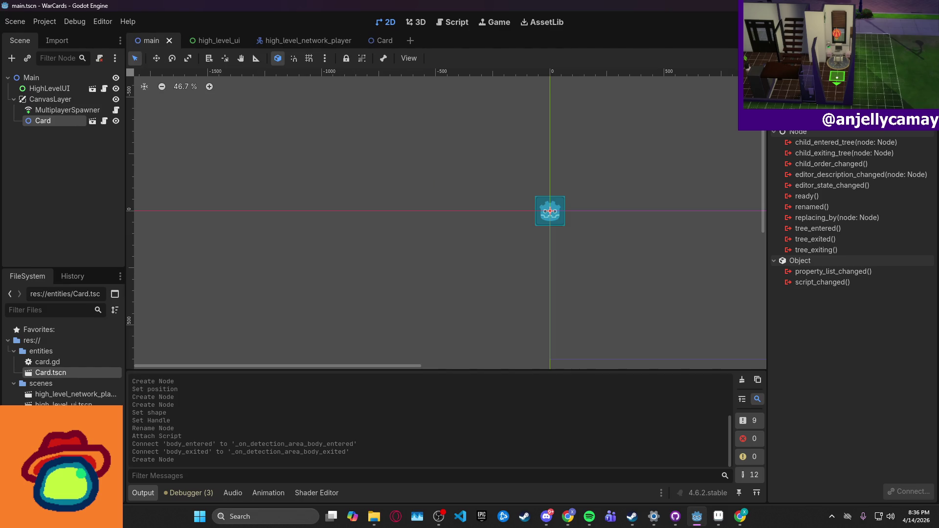
key("F5")
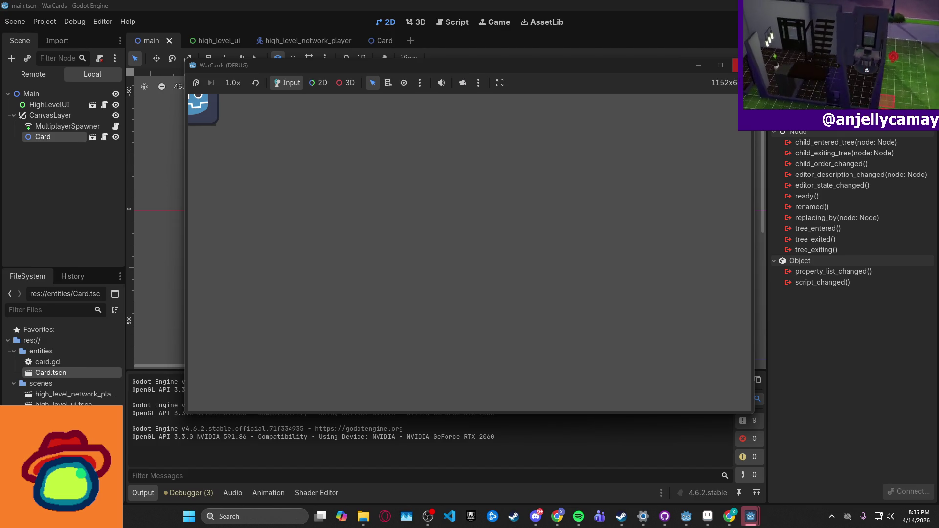
left_click(408, 110)
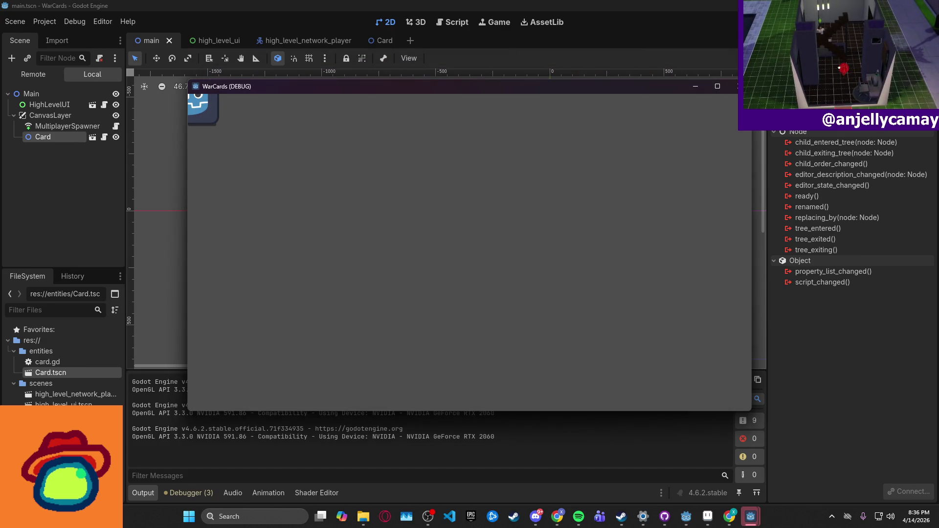
left_click(738, 87)
double_click(61, 120)
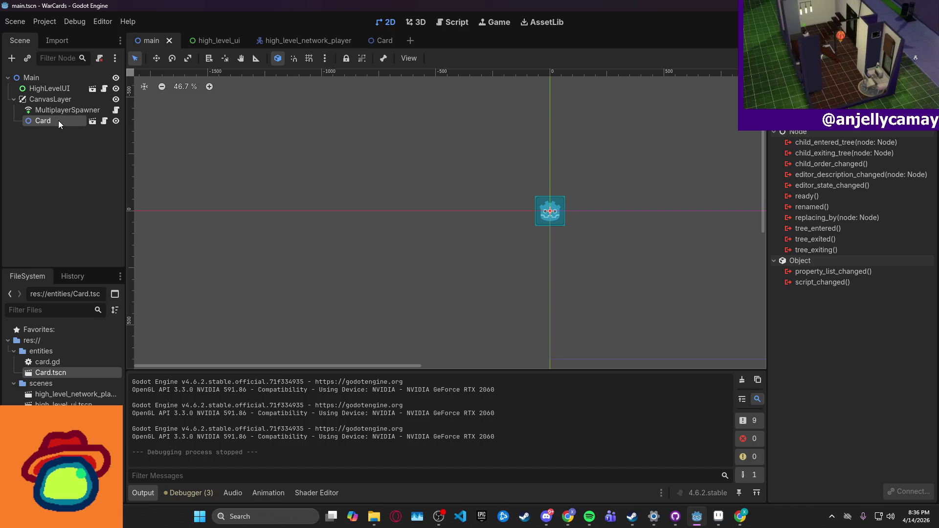
scroll(410, 160, "up", 3)
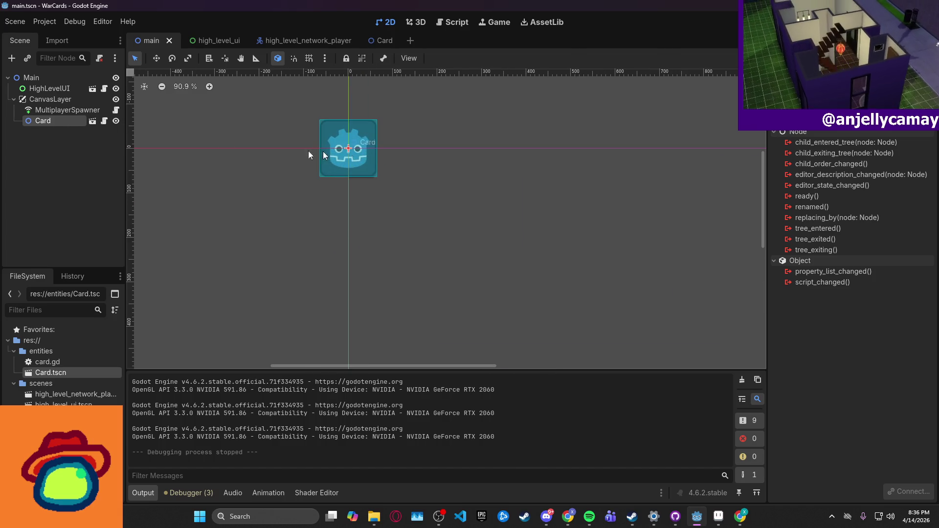
mouse_move(46, 122)
left_mouse_down()
mouse_move(45, 77)
mouse_move(50, 102)
left_mouse_up()
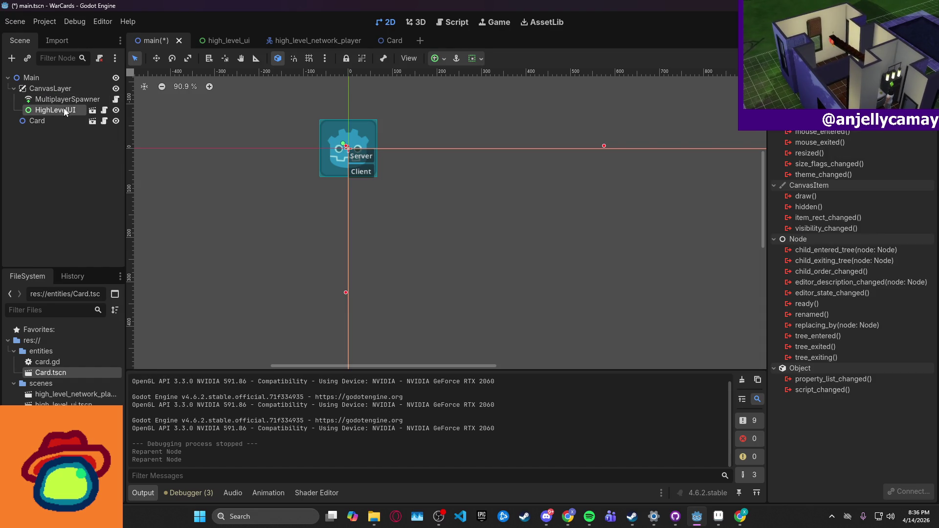
Make MultiplayerSpawner Main's first child, save the main scene, and run the game with F5.
left_click(61, 99)
left_click_drag(55, 75, 54, 75)
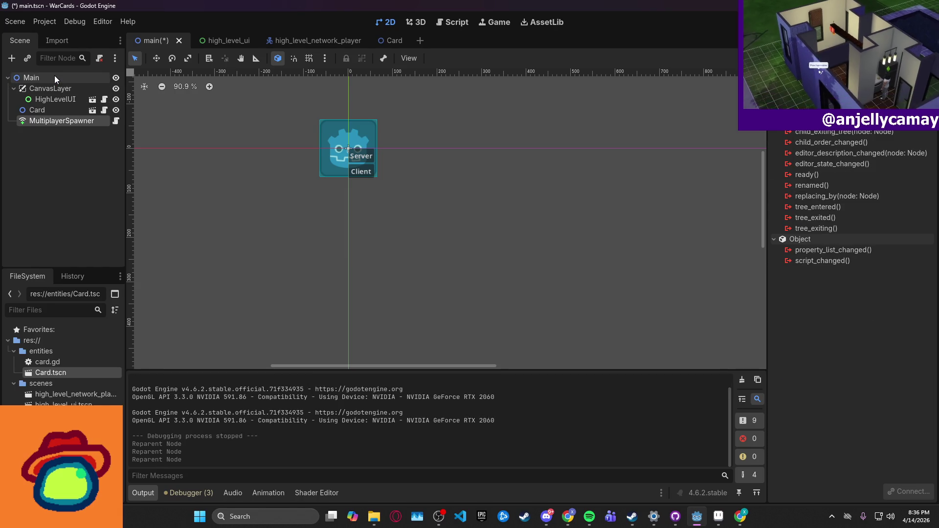
left_click_drag(56, 120, 43, 84)
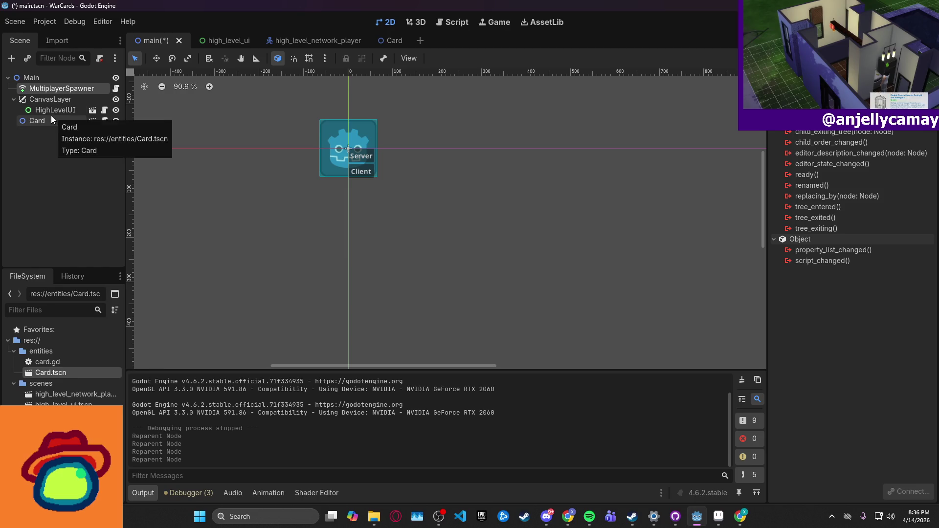
left_click(283, 193)
key("ctrl+s")
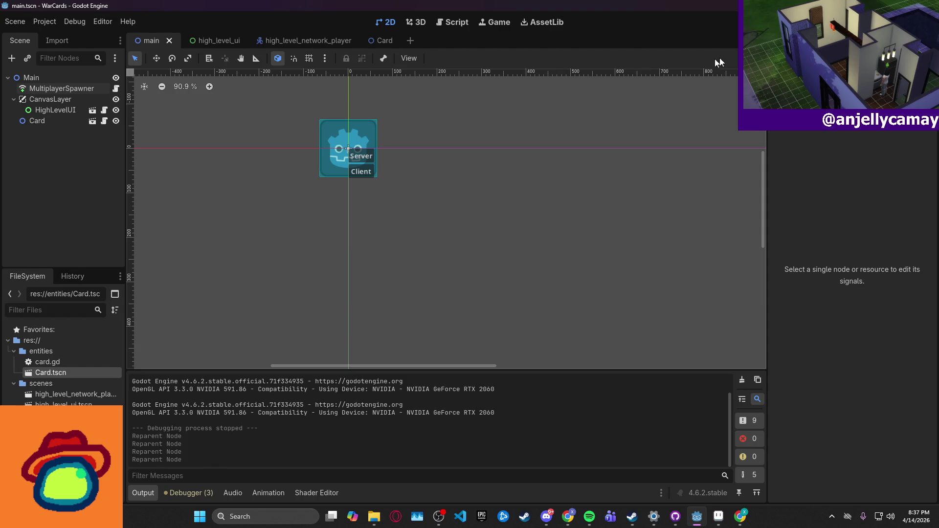
key("F5")
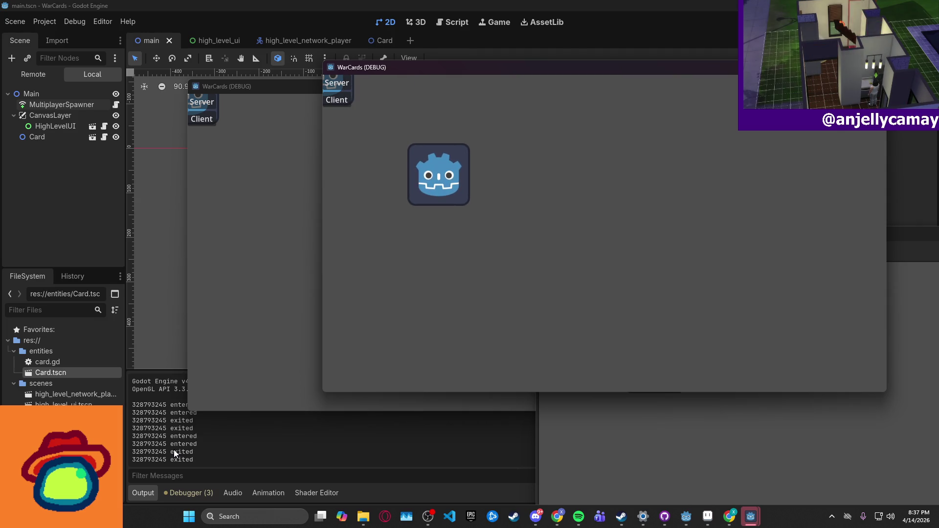
Arrange the two WarCards debug windows and join one of them as a client.
left_click(268, 348)
mouse_move(438, 90)
left_mouse_down()
mouse_move(329, 139)
mouse_move(309, 106)
left_mouse_up()
left_click(725, 226)
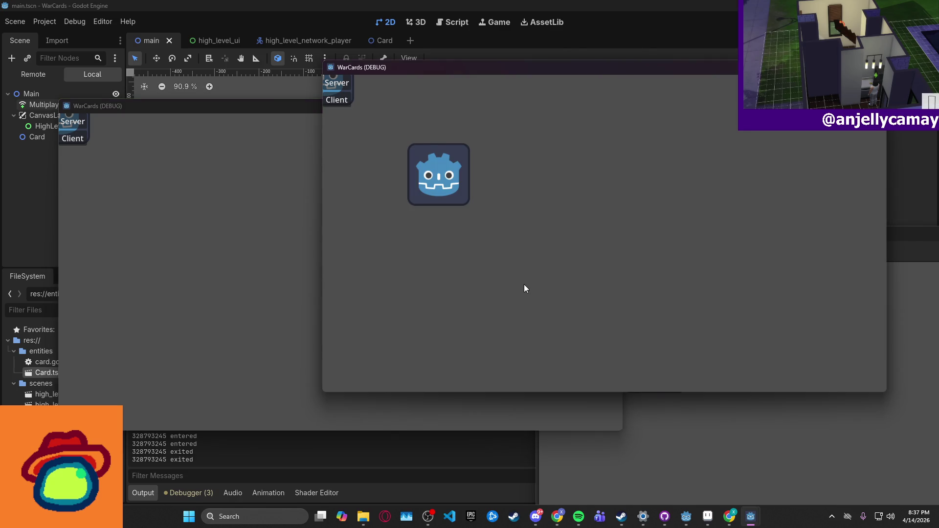
left_click(262, 194)
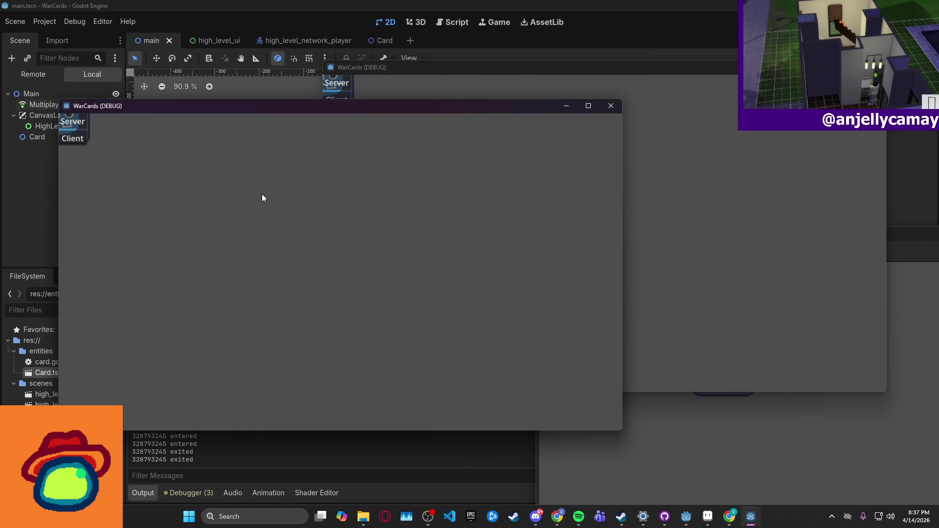
left_click(72, 139)
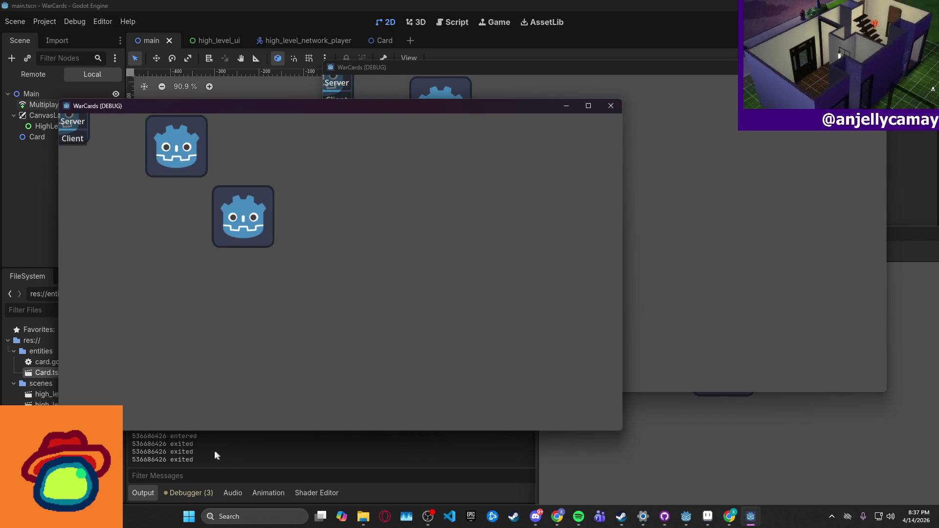
Reposition and then close the WarCards test game windows.
mouse_move(351, 110)
left_mouse_down()
mouse_move(368, 74)
mouse_move(348, 139)
left_mouse_up()
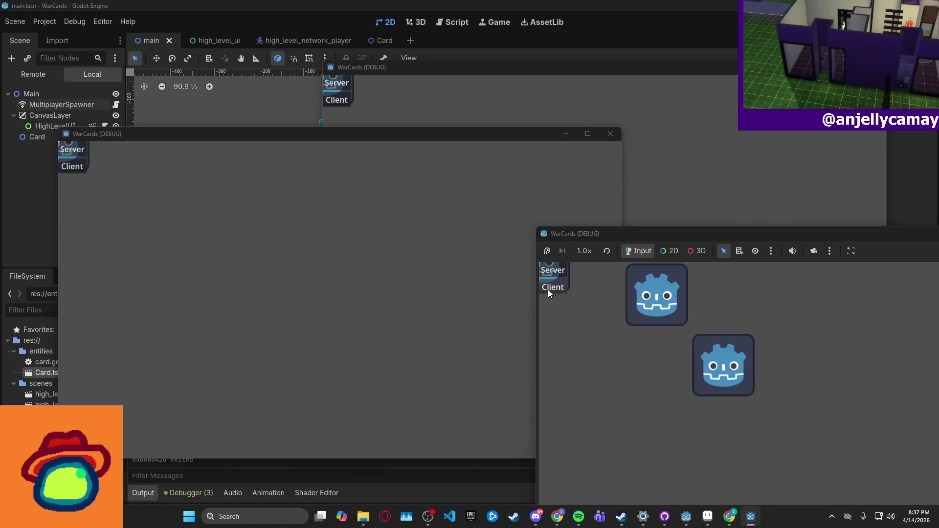
left_click_drag(718, 236, 467, 174)
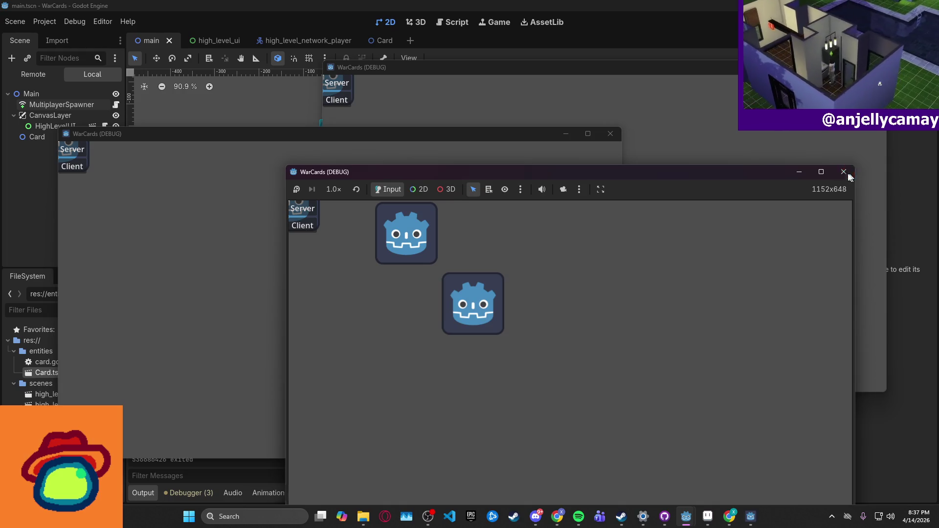
left_click(844, 172)
left_click(611, 134)
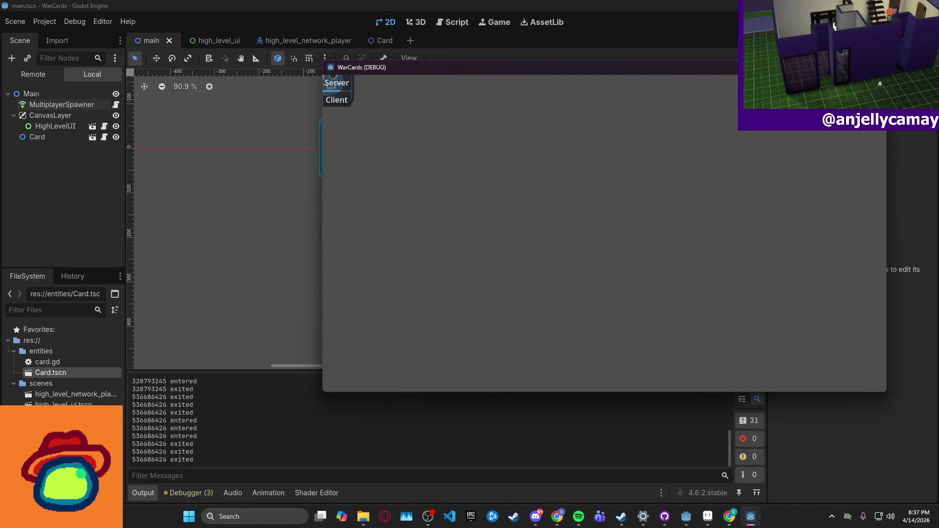
left_click(875, 67)
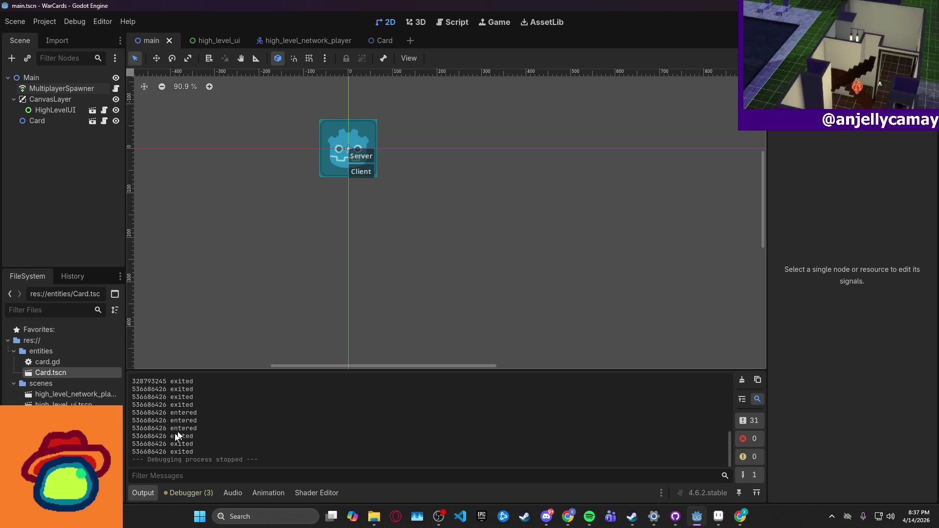
Switch to the high_level_ui scene showing HighLevelUI's Server and Client buttons.
scroll(193, 394, "up", 2)
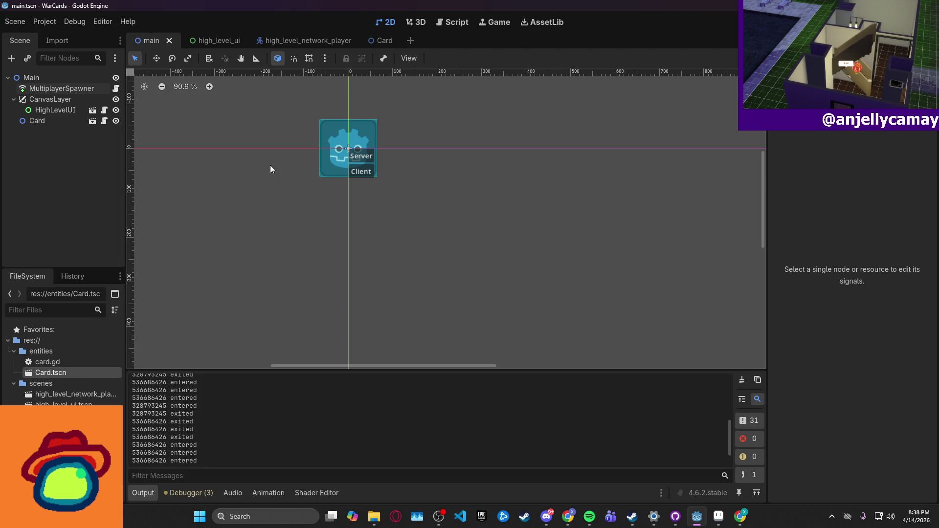
left_click(216, 42)
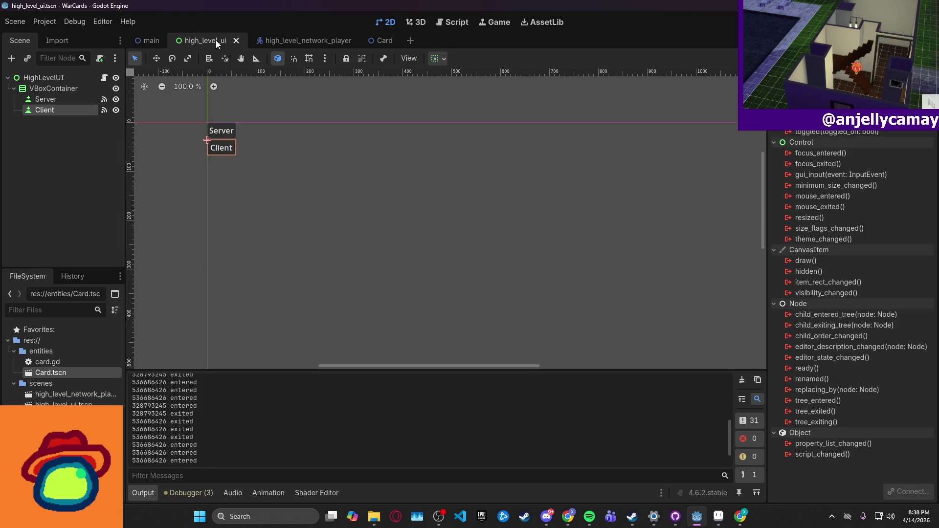
Zoom the canvas, run the project with F5, stop it with F8, and return to main.
scroll(432, 244, "down", 10)
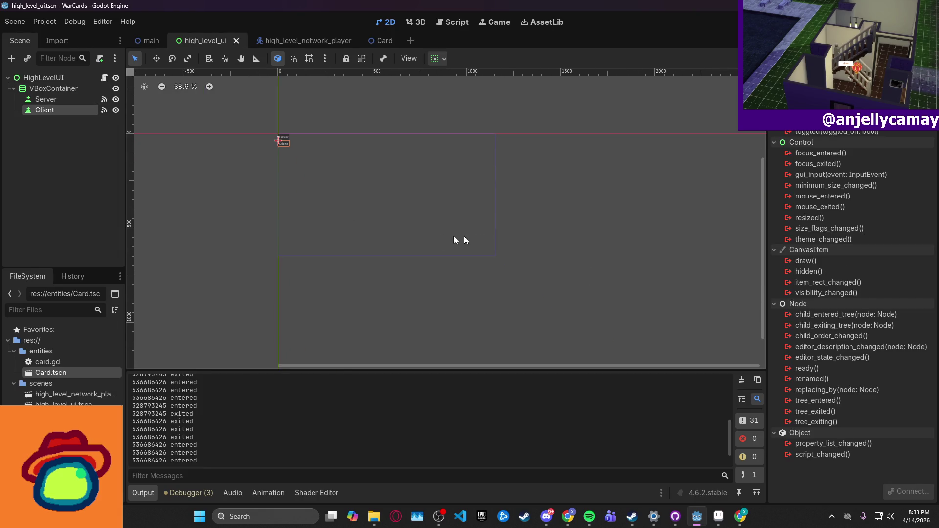
scroll(369, 201, "up", 7)
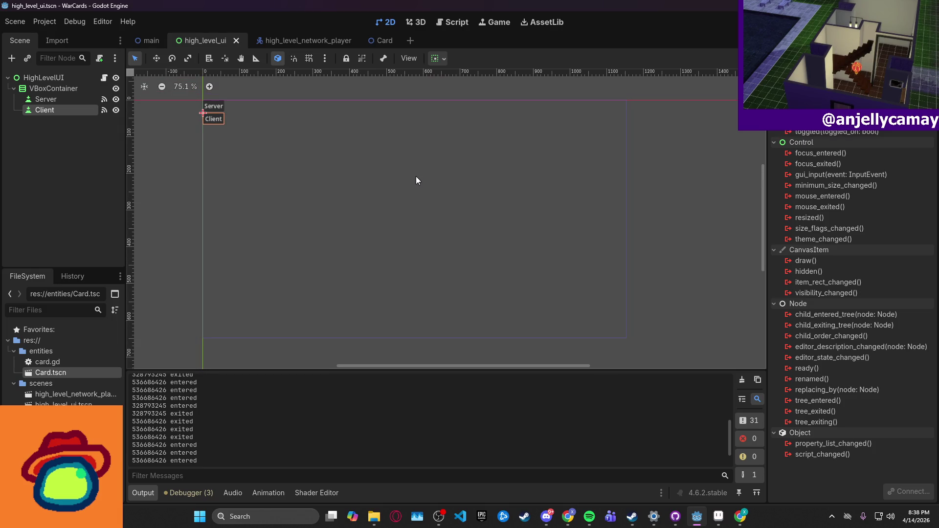
scroll(434, 180, "up", 1)
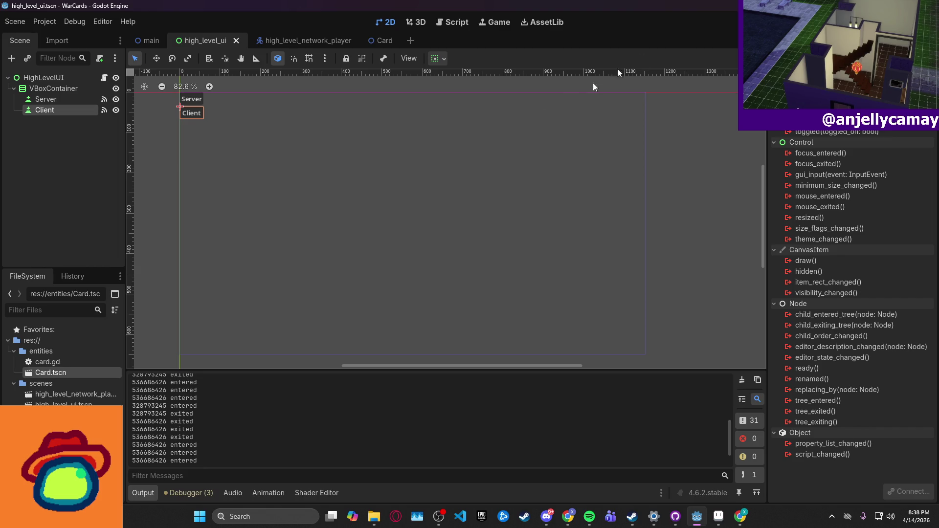
key("F5")
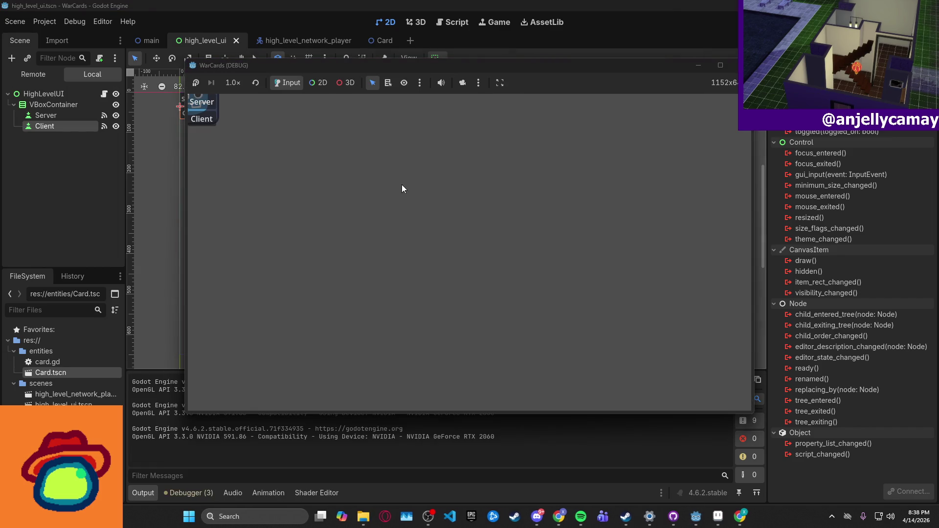
key("F8")
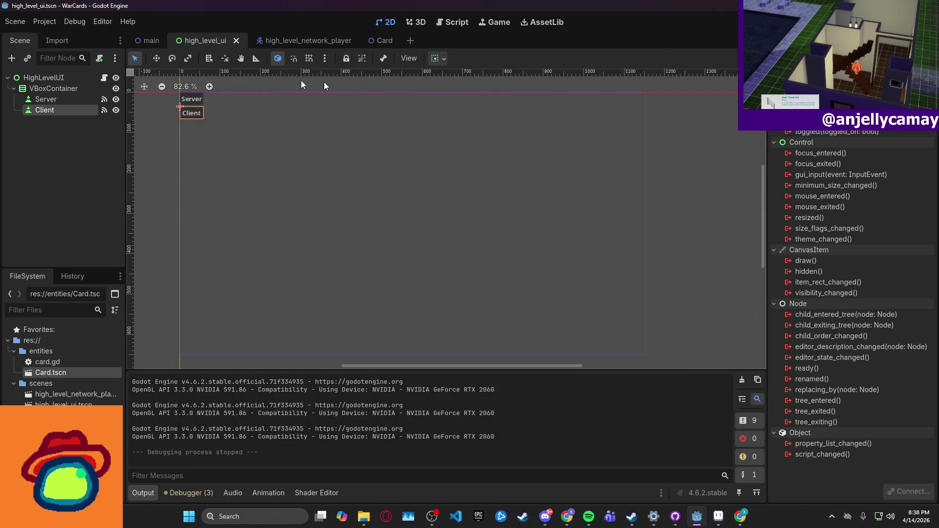
left_click(141, 41)
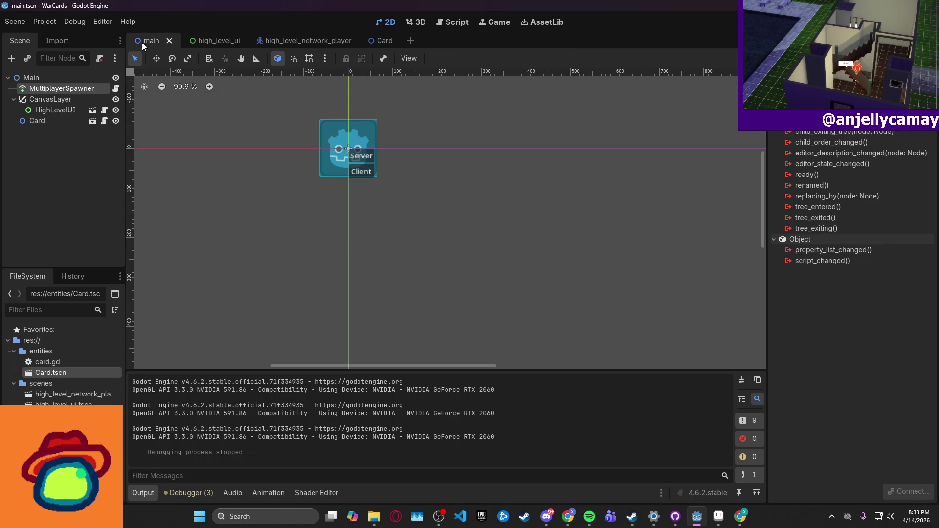
Add a Camera2D child node under Main.
right_click(54, 77)
left_click(80, 87)
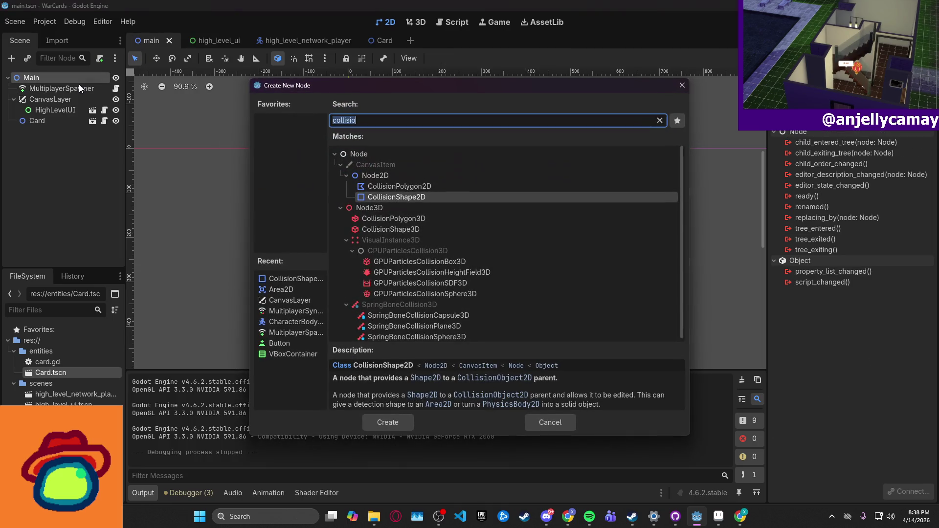
type("camera")
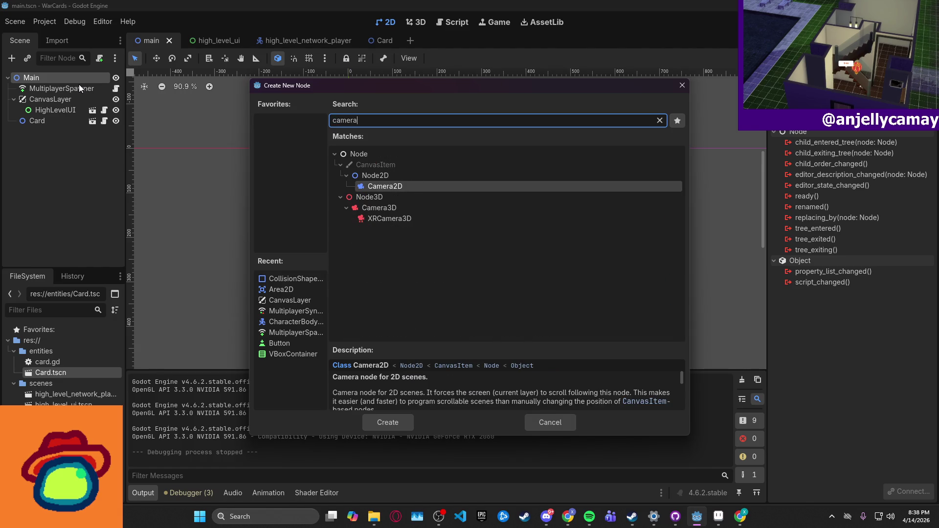
key("Return")
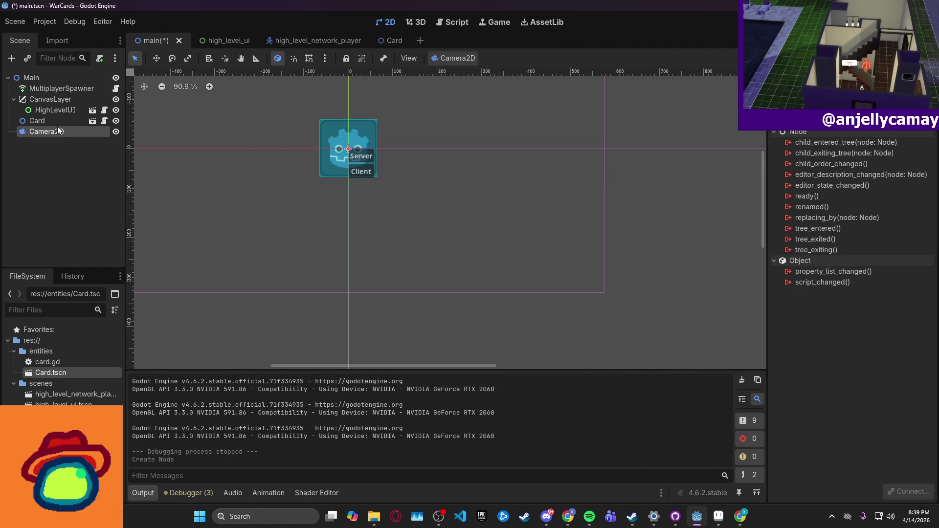
Run two game instances as Server and Client, check that card players spawn, then close both.
key("F5")
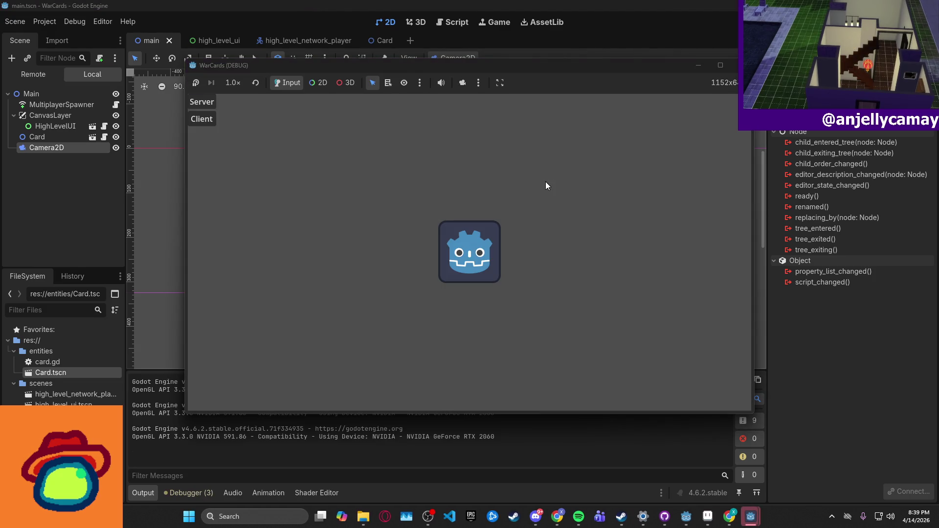
left_click(484, 68)
mouse_move(484, 68)
left_mouse_down()
mouse_move(655, 167)
mouse_move(673, 148)
left_mouse_up()
left_click(337, 142)
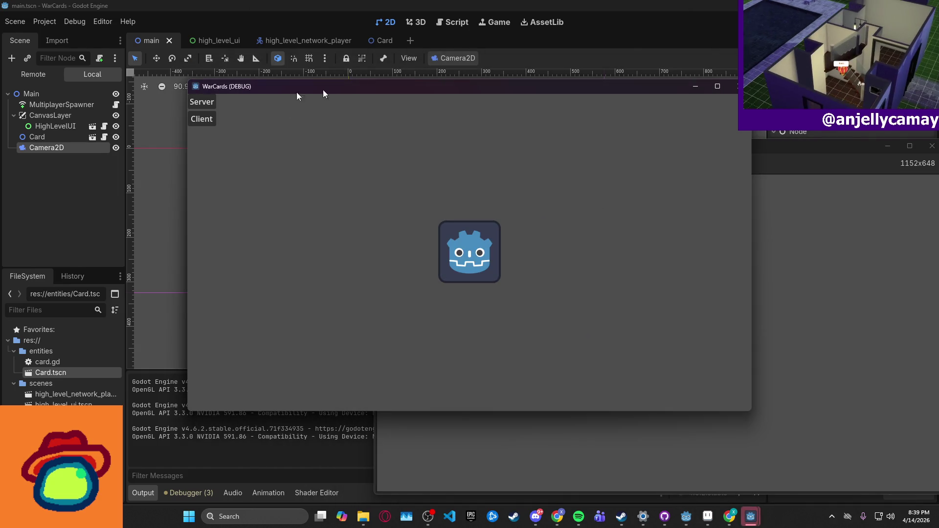
left_click(210, 120)
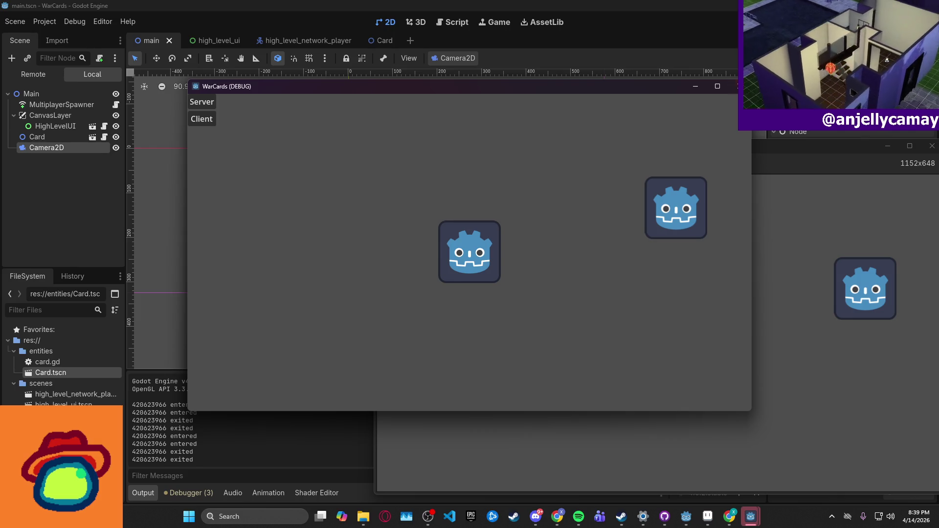
left_click(747, 146)
left_click_drag(747, 146, 534, 121)
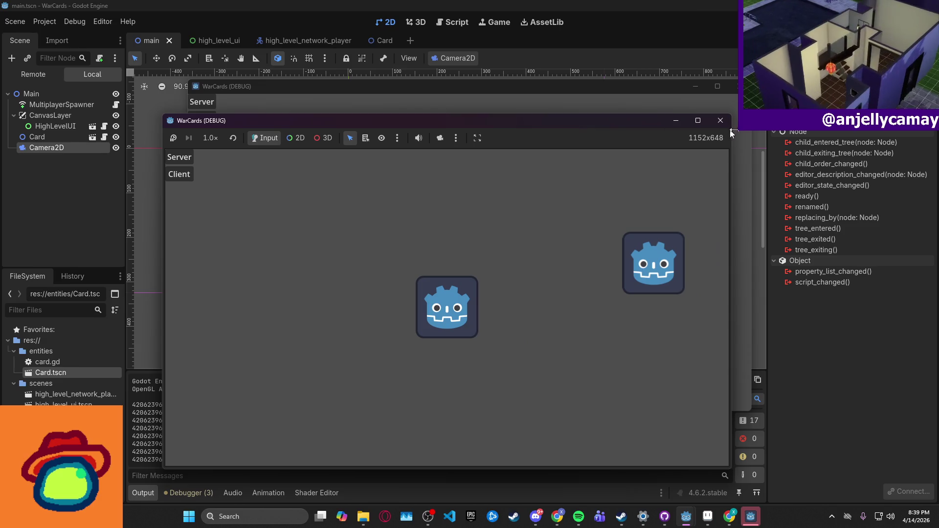
left_click(719, 121)
left_click(733, 86)
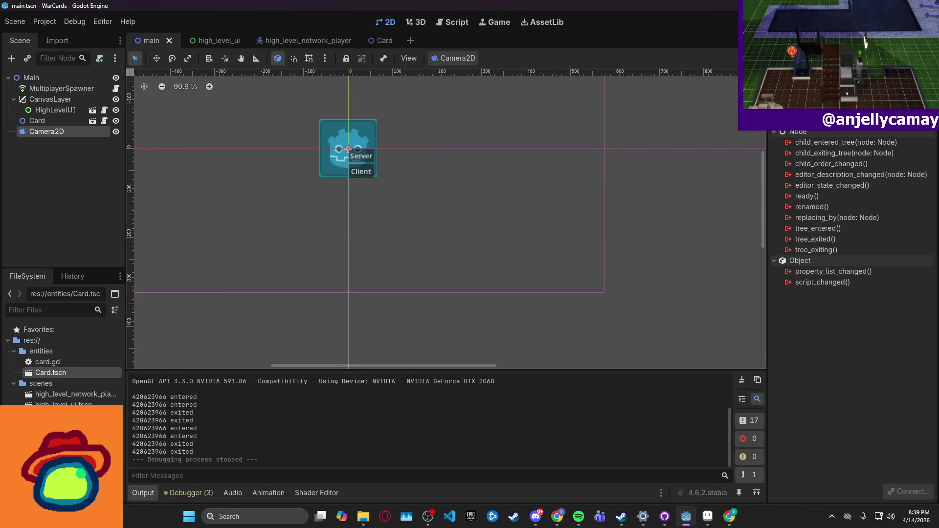
From the HighLevelUI script, jump to start_server and start_client in high_level_network_handler.gd.
left_click(207, 44)
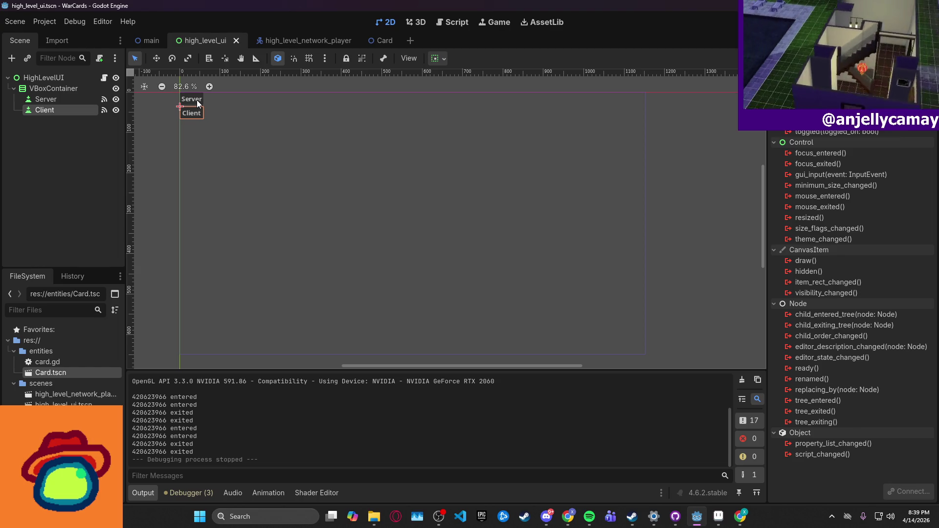
left_click(73, 77)
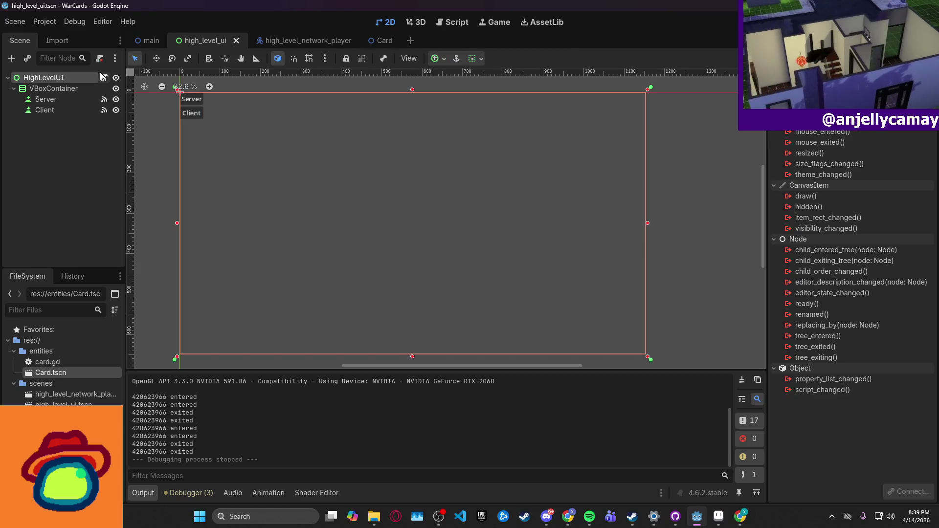
left_click(105, 78)
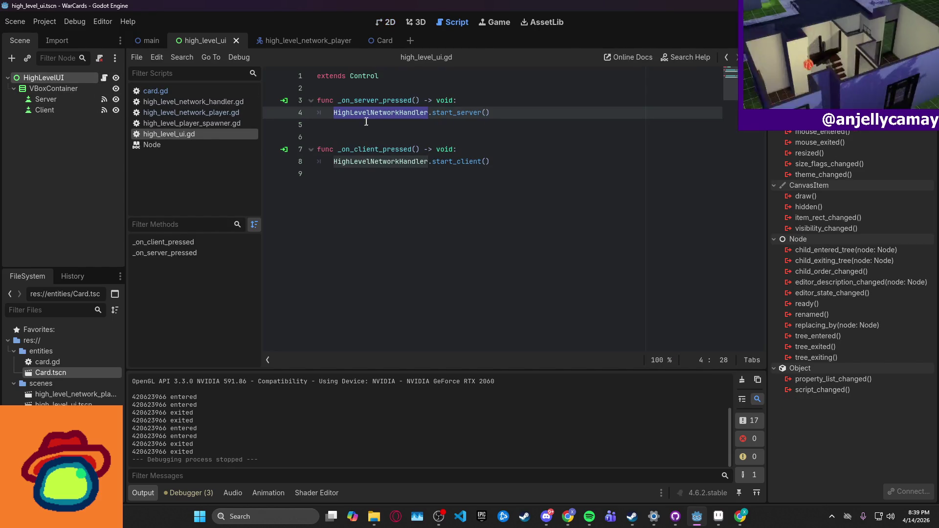
left_click(453, 113, "ctrl")
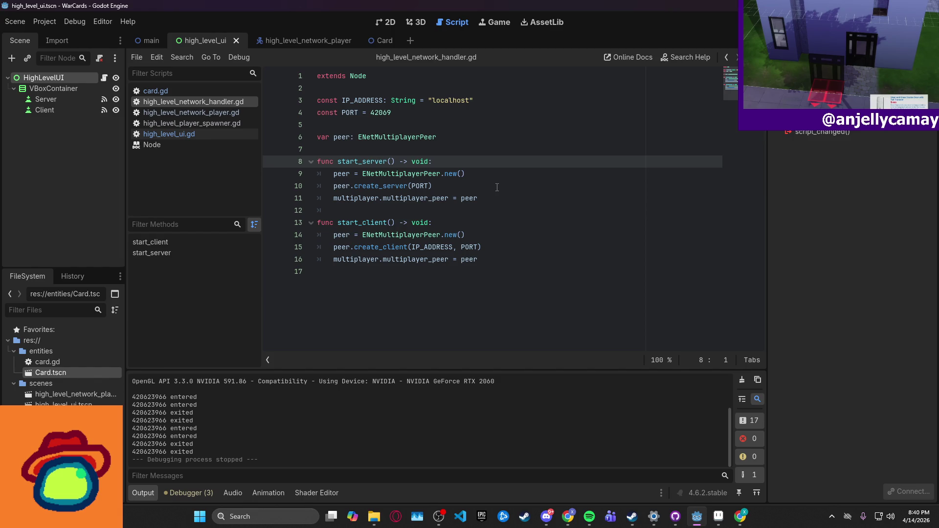
left_click(494, 223)
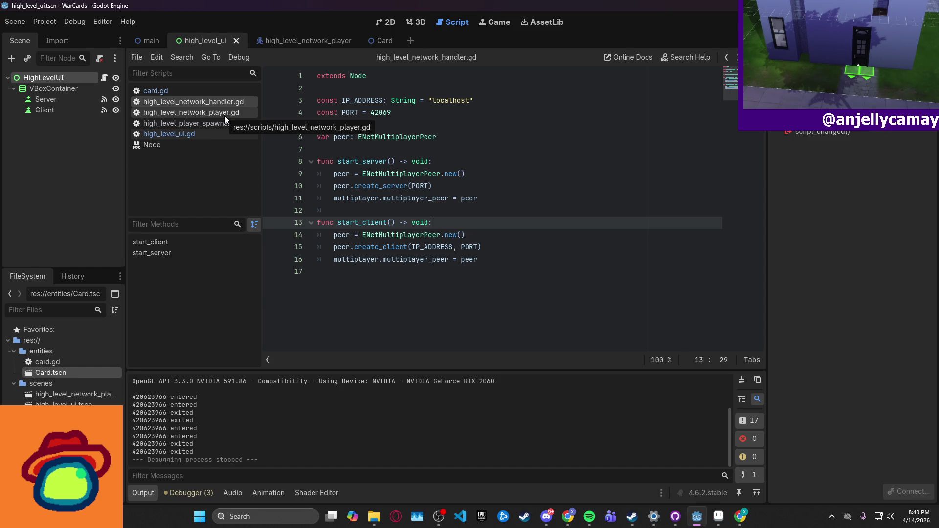
Search 'input' and create a LineEdit child node under HighLevelUI.
left_click(68, 87)
left_click(385, 23)
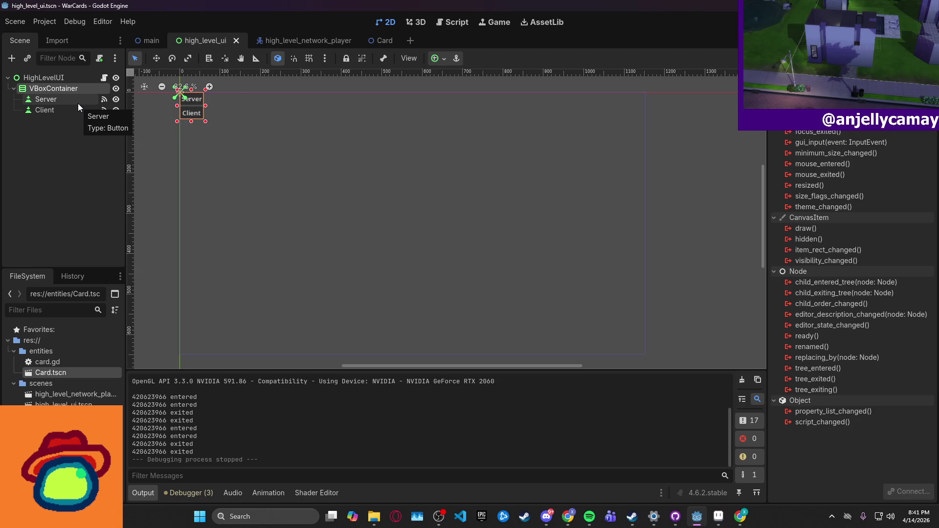
right_click(54, 78)
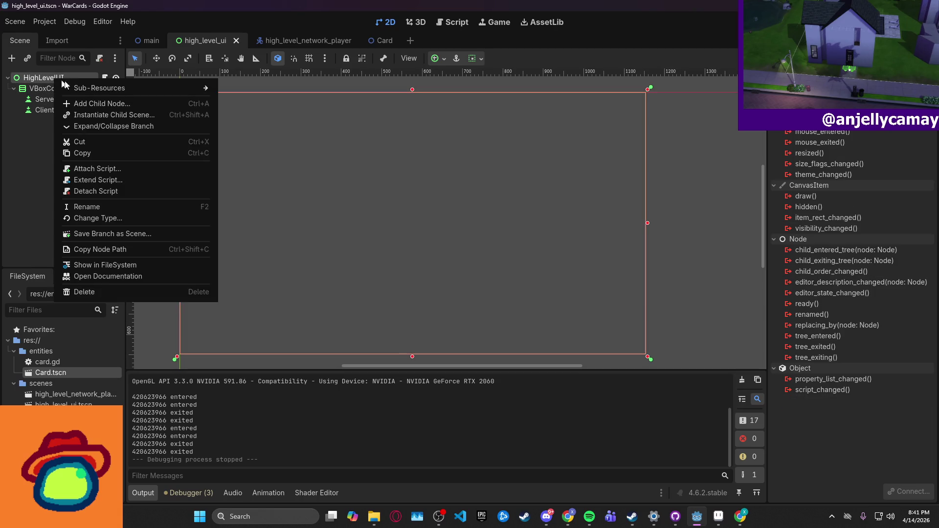
left_click(91, 103)
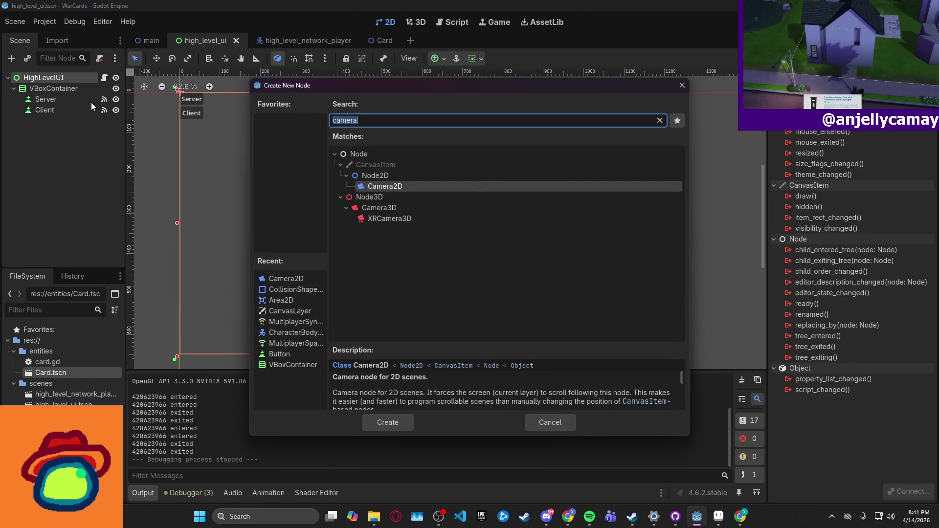
type("input")
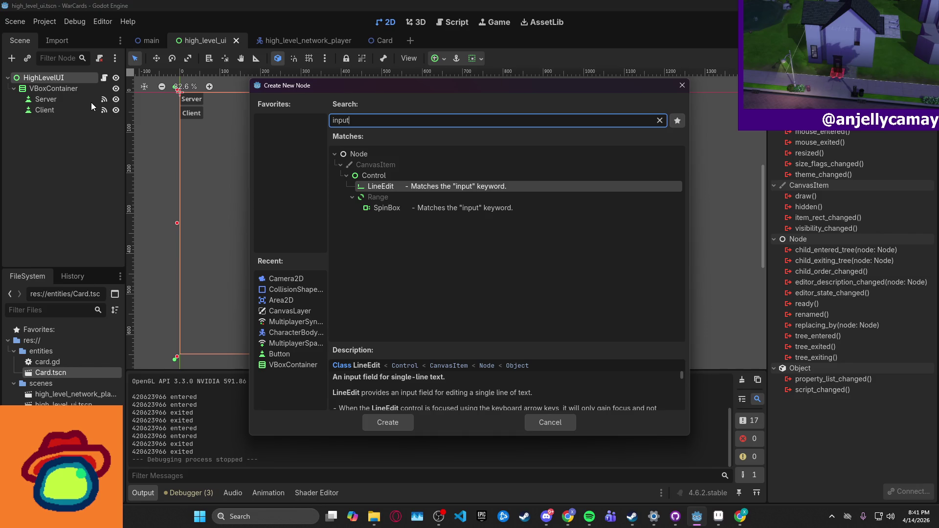
left_click(406, 188)
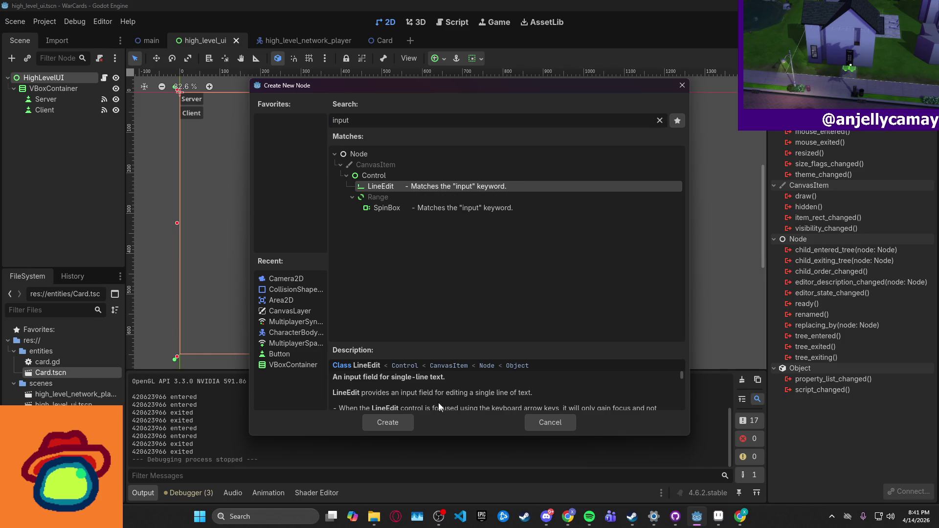
scroll(435, 395, "down", 2)
scroll(451, 399, "down", 1)
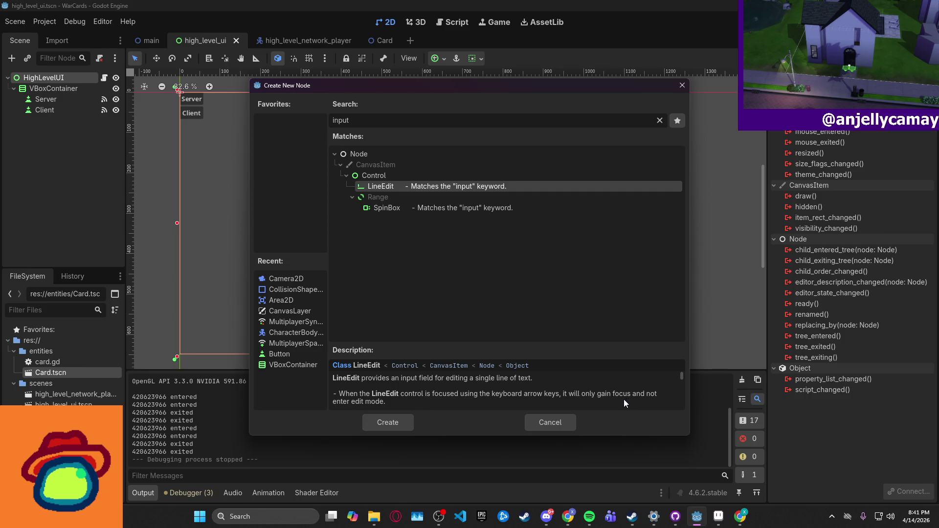
left_click(377, 421)
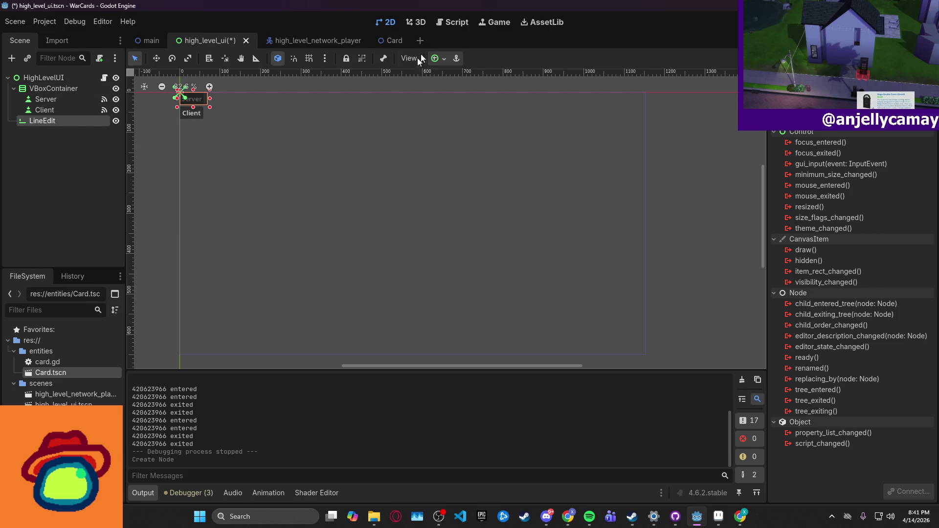
Make LineEdit the first child of VBoxContainer and centre the container with the Center anchor preset.
left_click(436, 60)
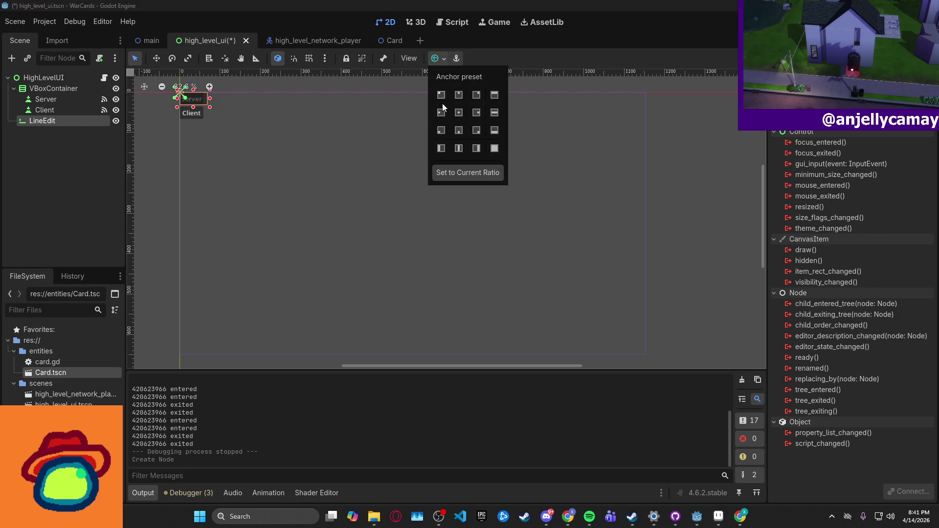
left_click(459, 112)
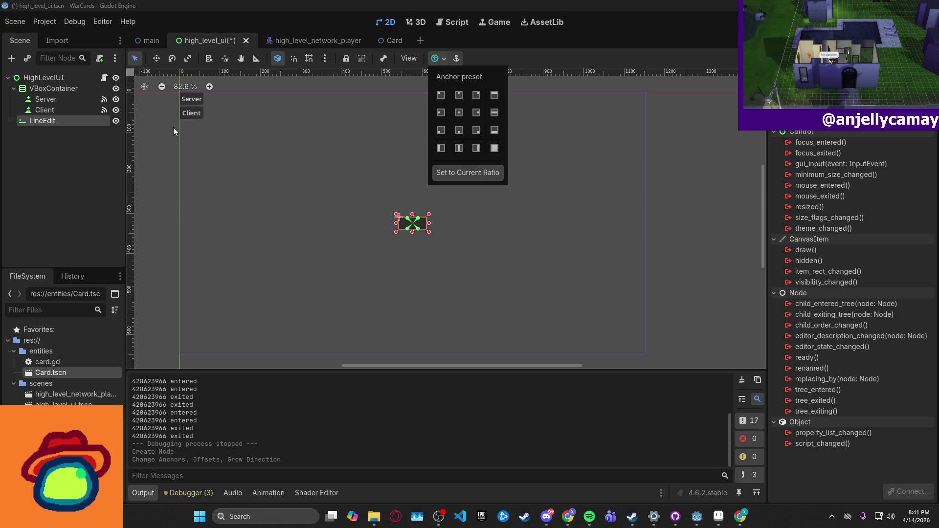
left_click(60, 122)
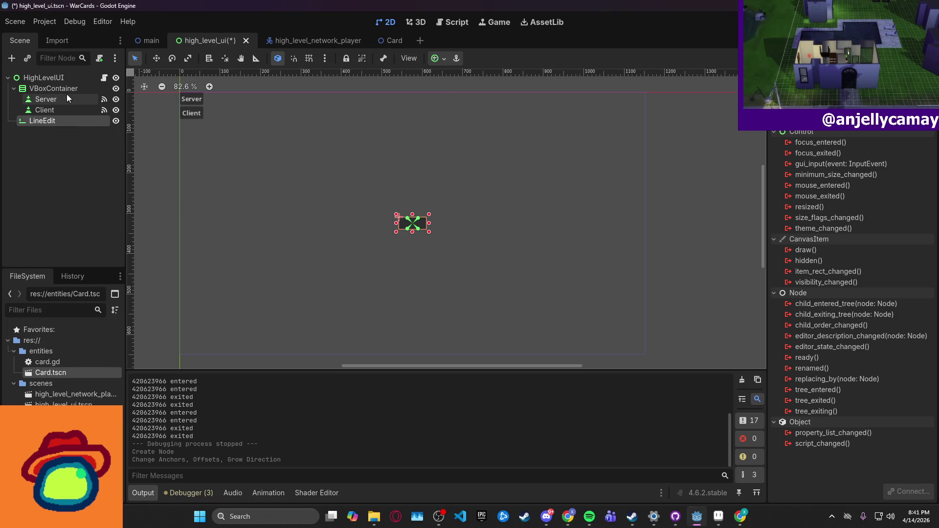
left_click_drag(41, 118, 57, 89)
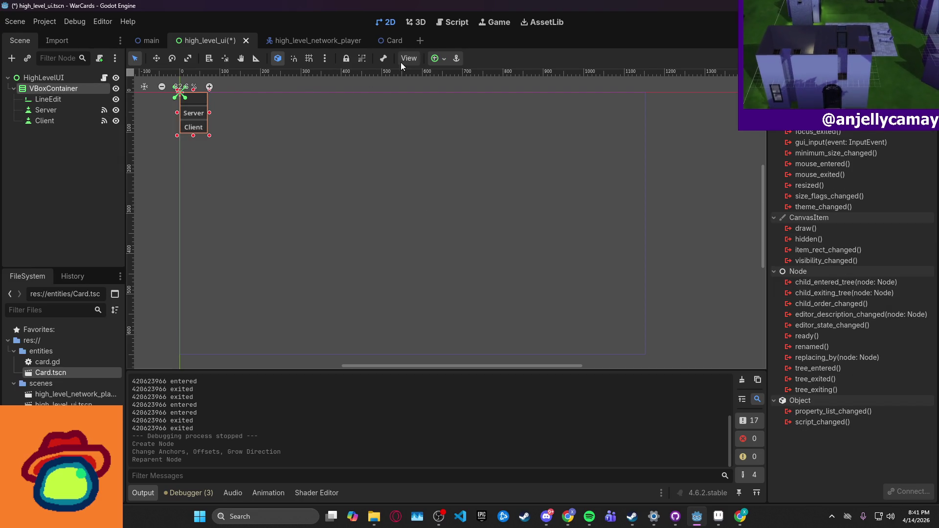
left_click(442, 58)
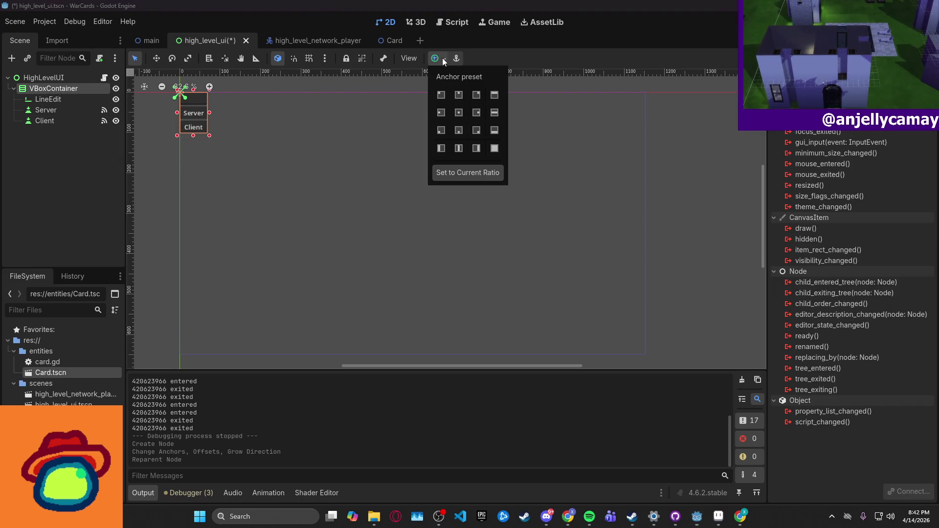
left_click(460, 113)
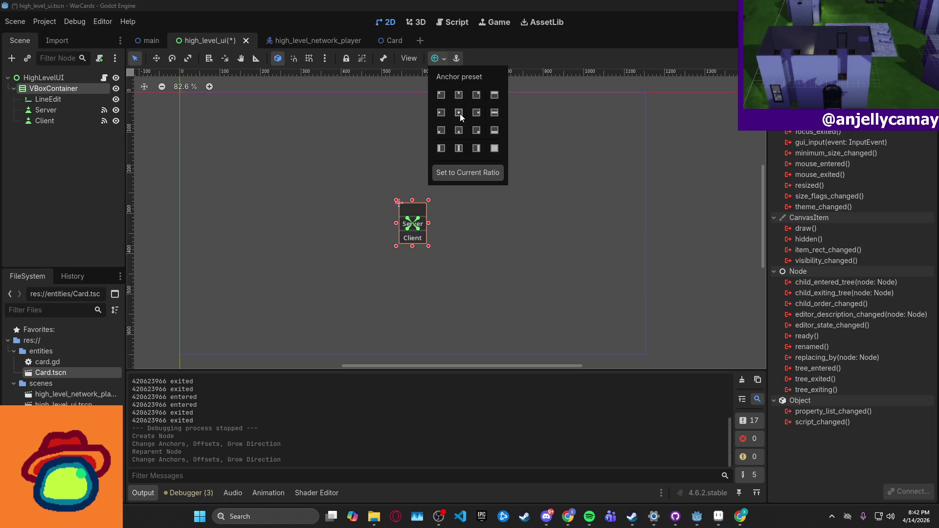
left_click(48, 99)
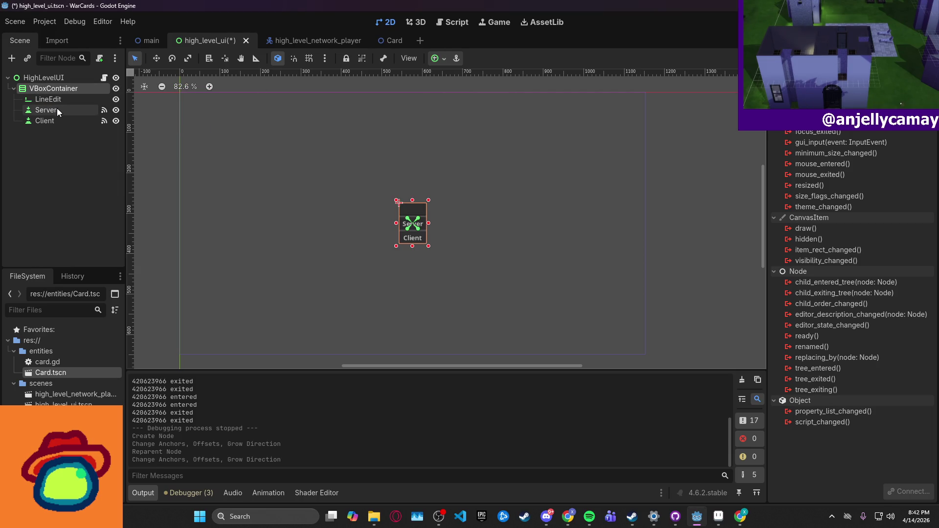
left_click(57, 99)
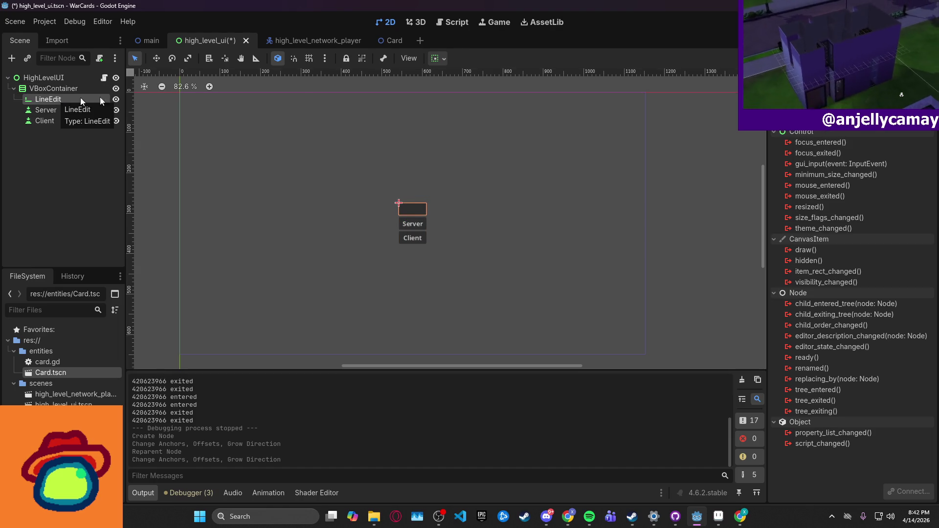
left_click(785, 40)
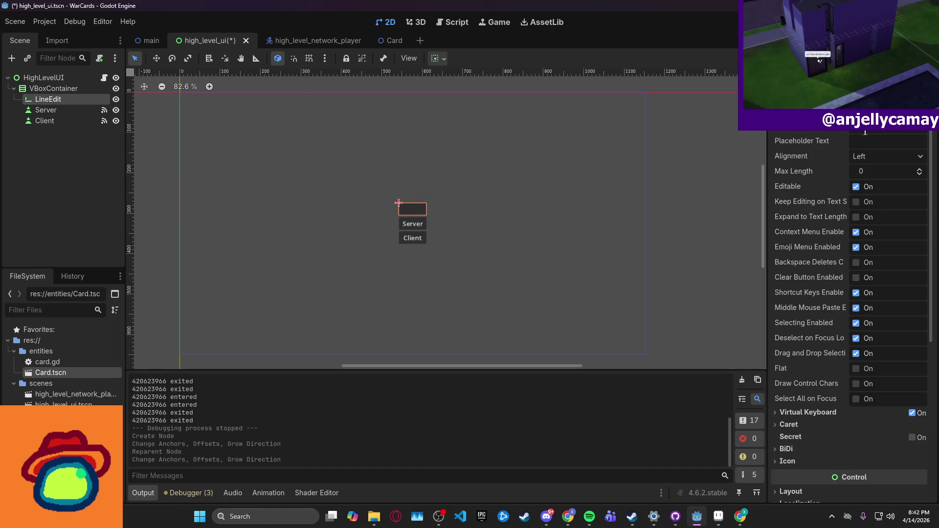
Set the LineEdit's Placeholder Text to 'Enter your name'.
left_click(872, 145)
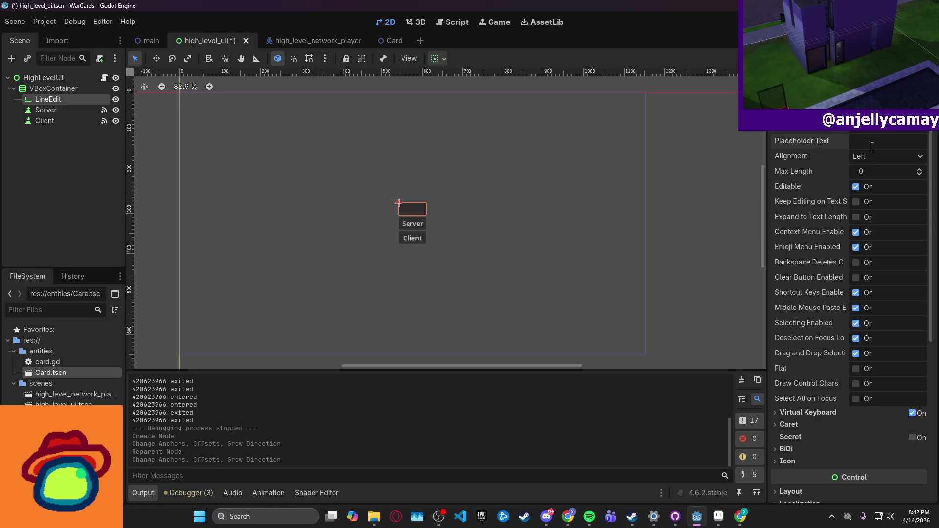
type("Enter")
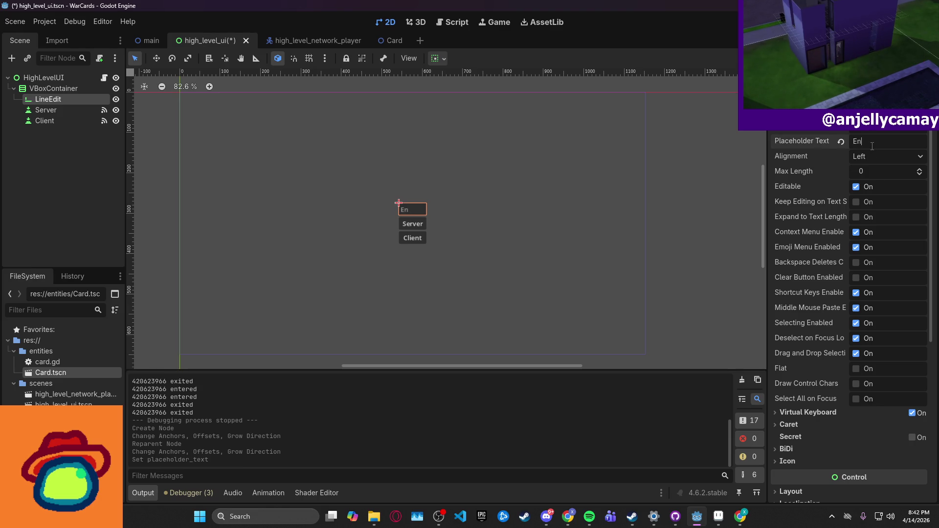
type(" your name")
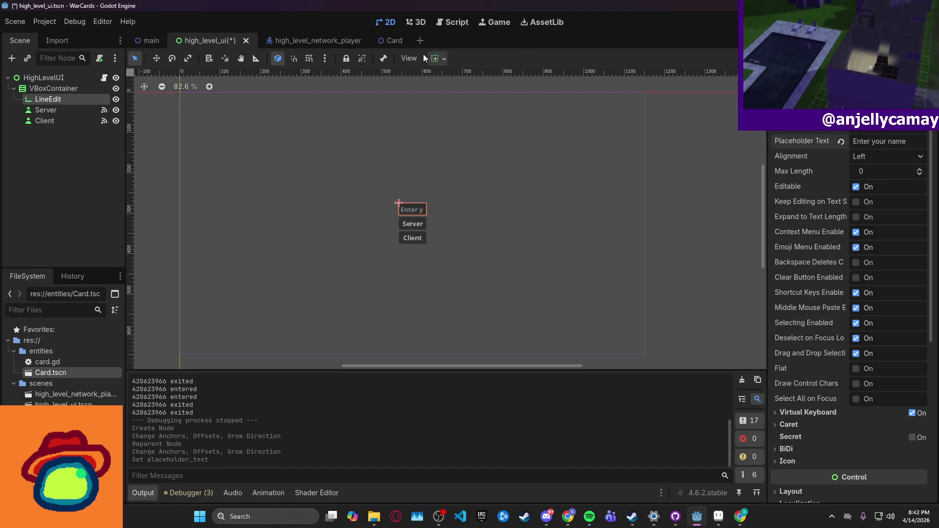
left_click(443, 59)
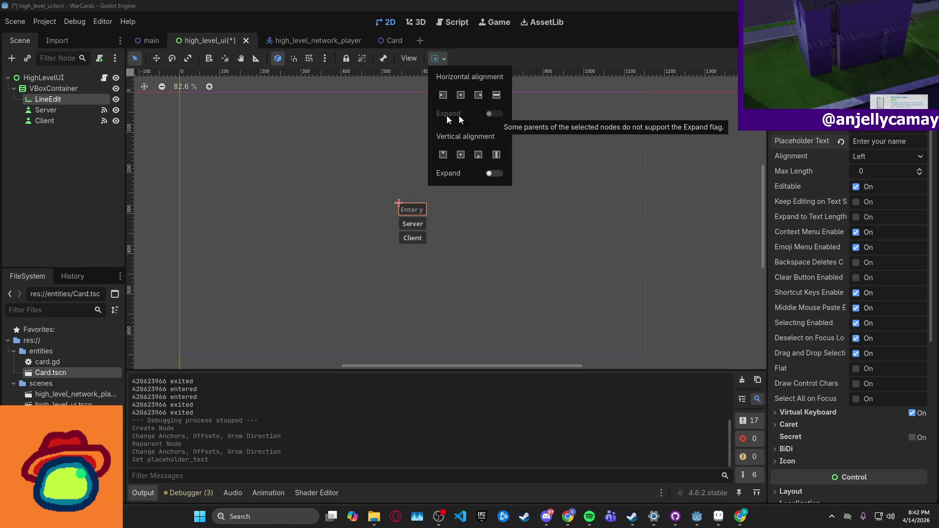
Try VBoxContainer's wide anchor presets, then return it to the Center preset.
left_click(75, 89)
left_click(76, 88)
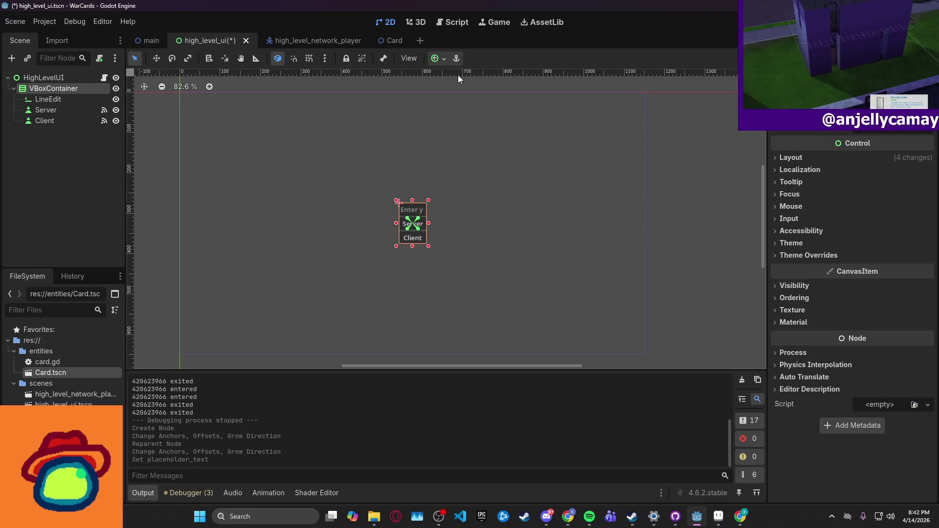
left_click(437, 59)
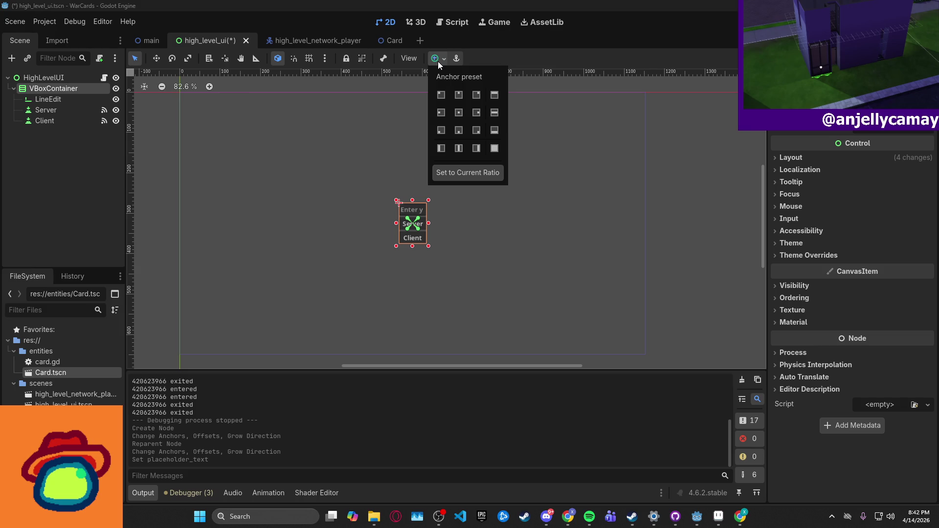
left_click(493, 112)
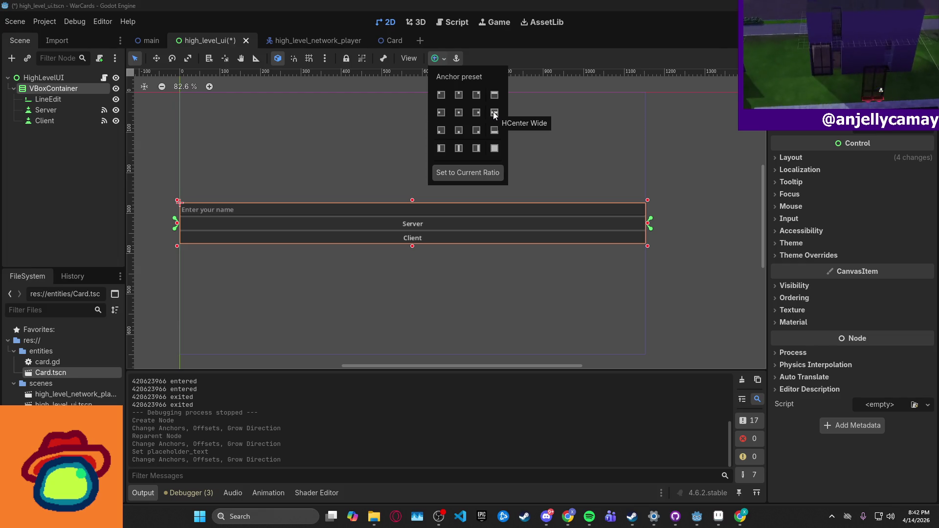
left_click(460, 150)
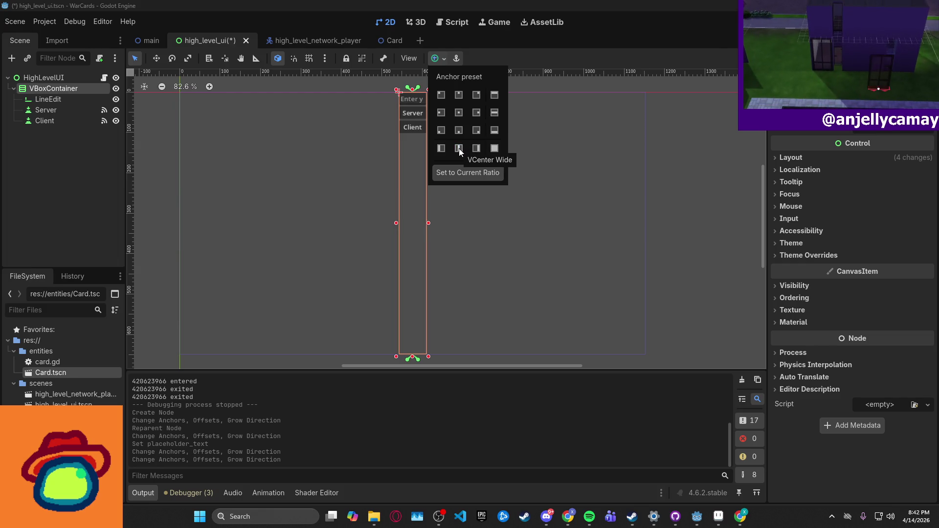
left_click(458, 113)
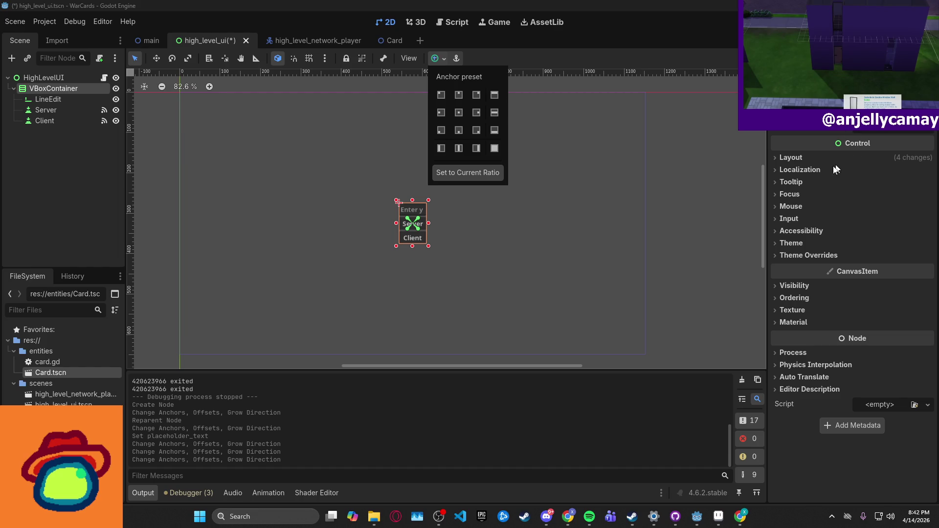
left_click(794, 253)
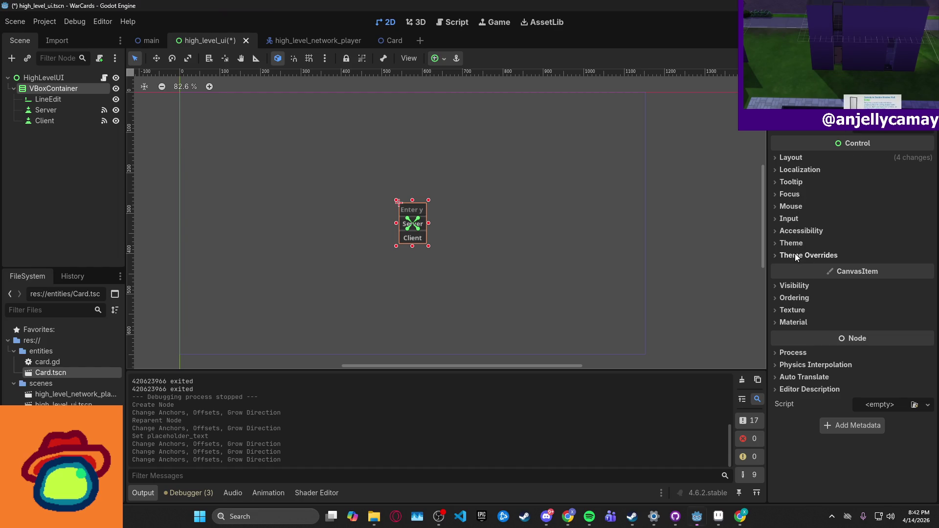
Browse VBoxContainer's Theme Overrides, Theme and Localization sections, then expand Layout.
left_click(794, 255)
left_click(796, 266)
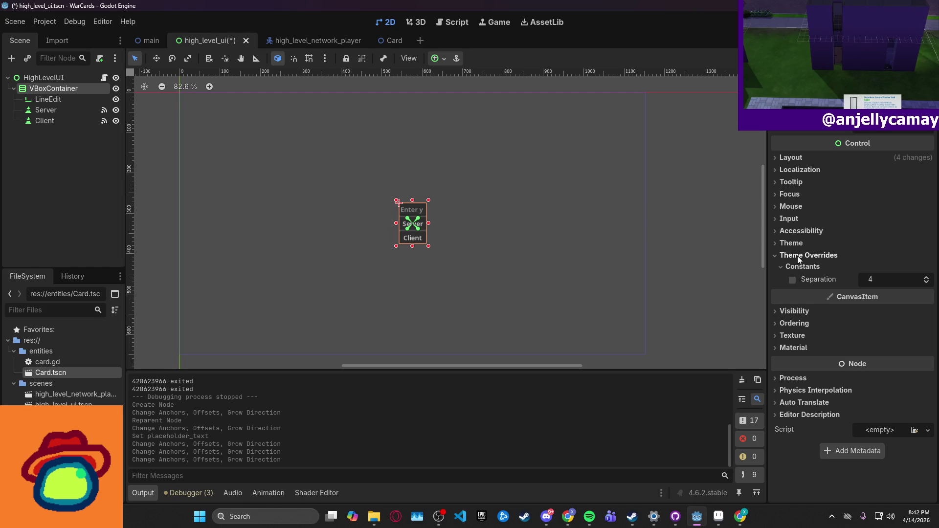
left_click(799, 254)
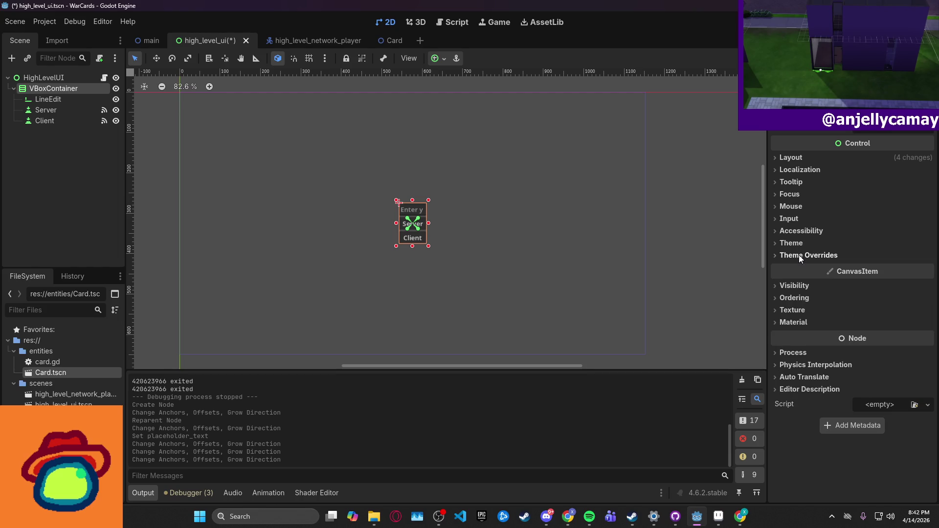
left_click(797, 241)
left_click(797, 240)
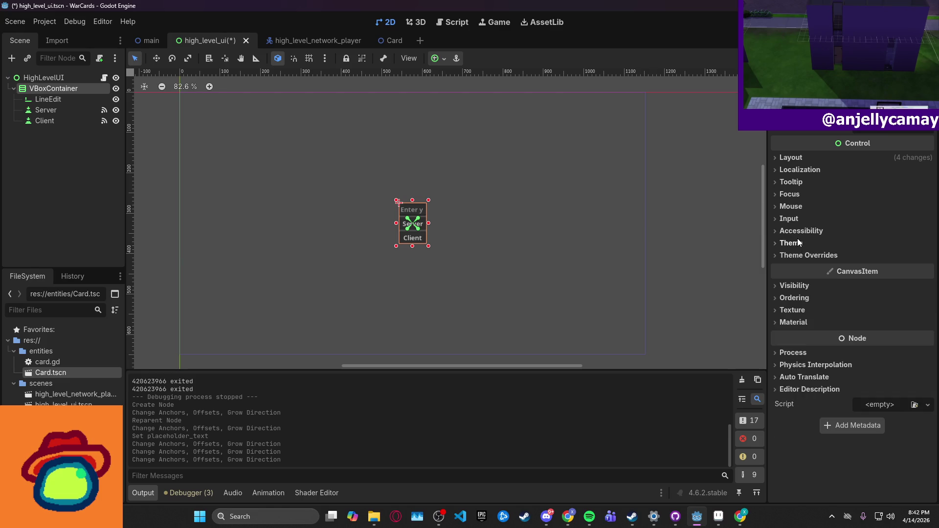
left_click(787, 169)
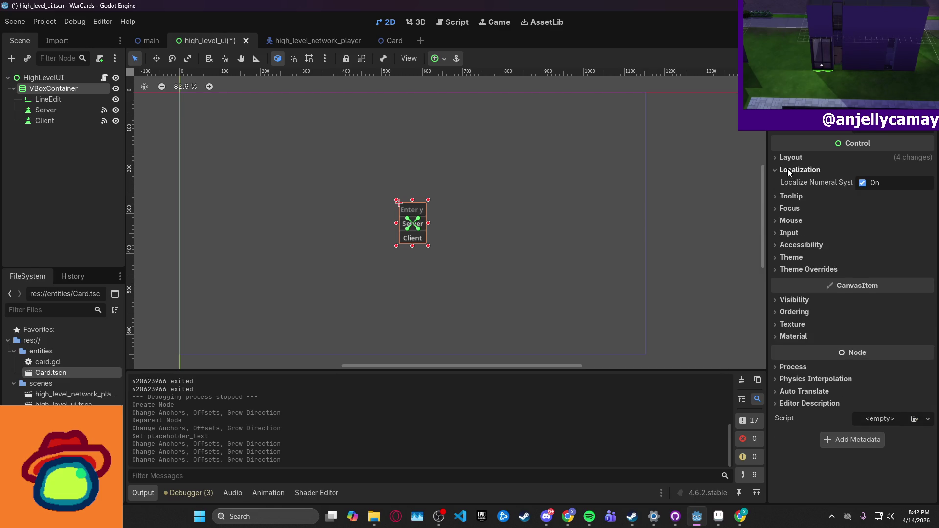
left_click(787, 157)
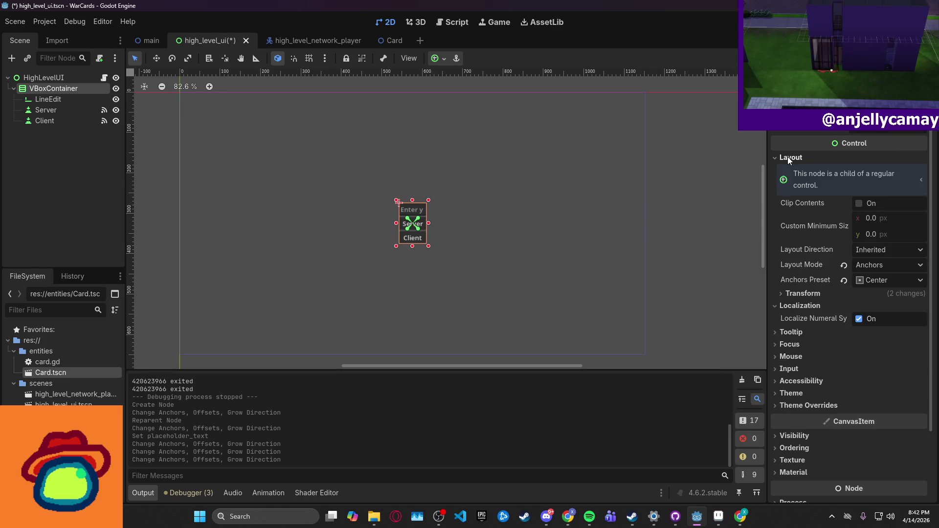
Set VBoxContainer's Custom Minimum Size width to 300 px.
left_click(877, 219)
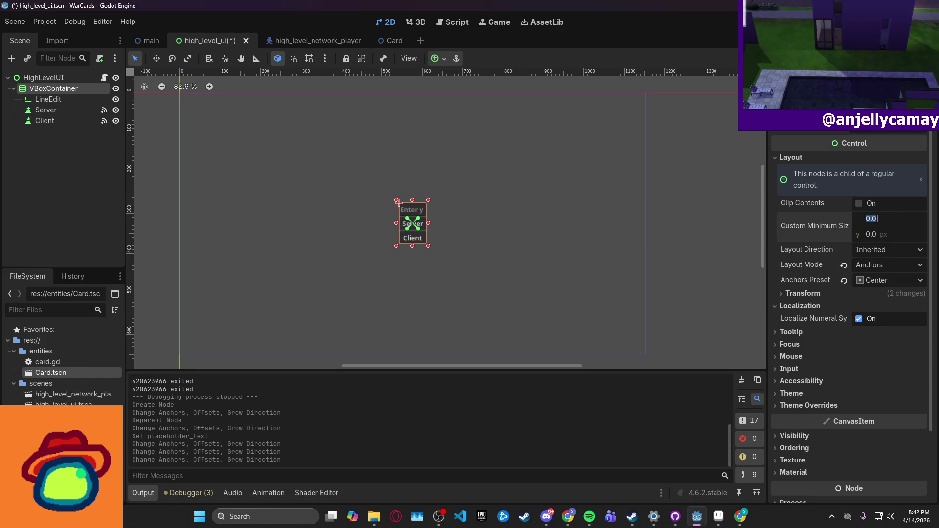
type("500")
key("Return")
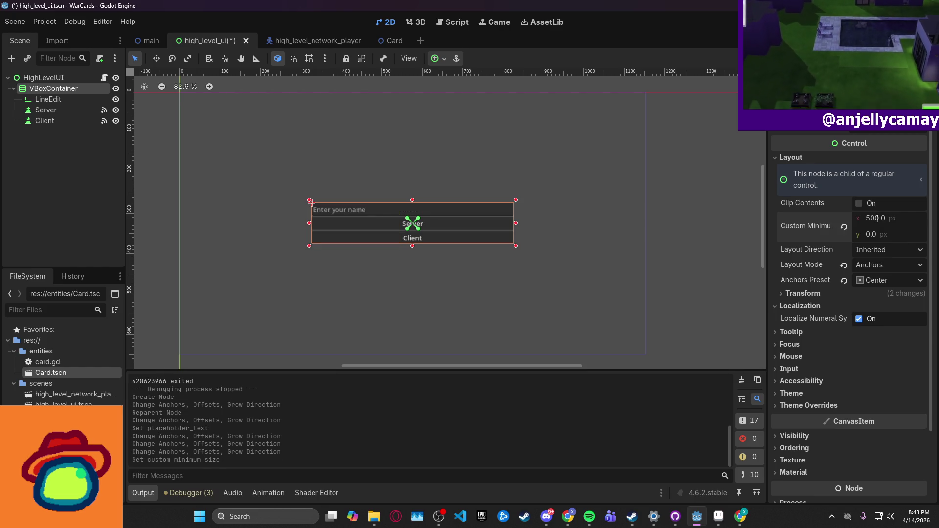
double_click(877, 218)
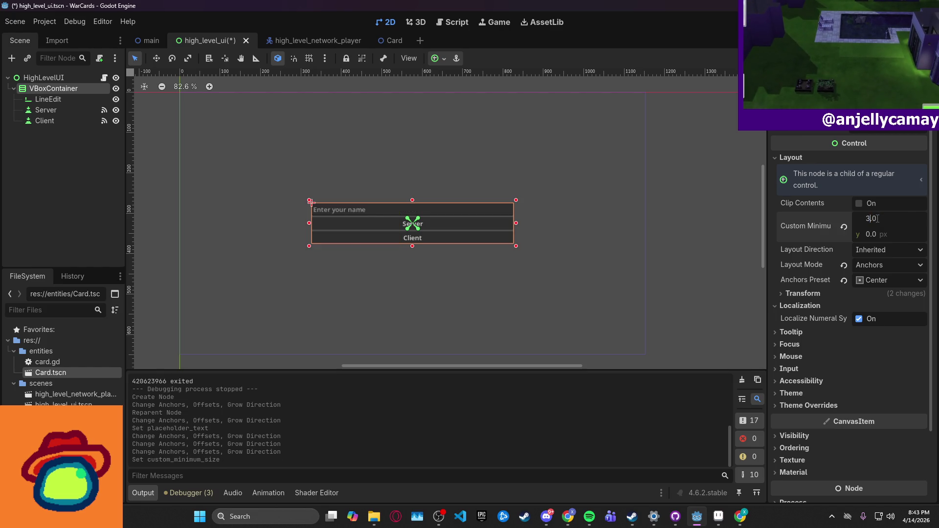
type("00")
key("Return")
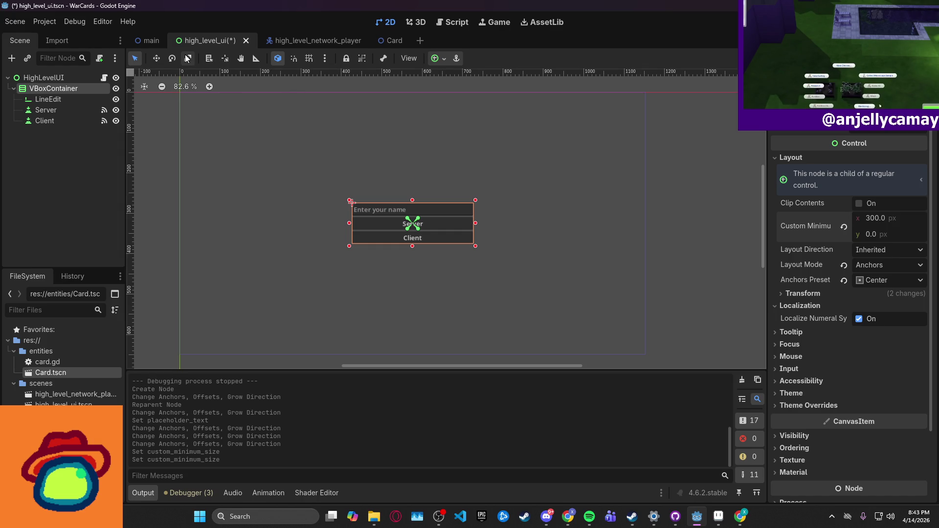
left_click(147, 42)
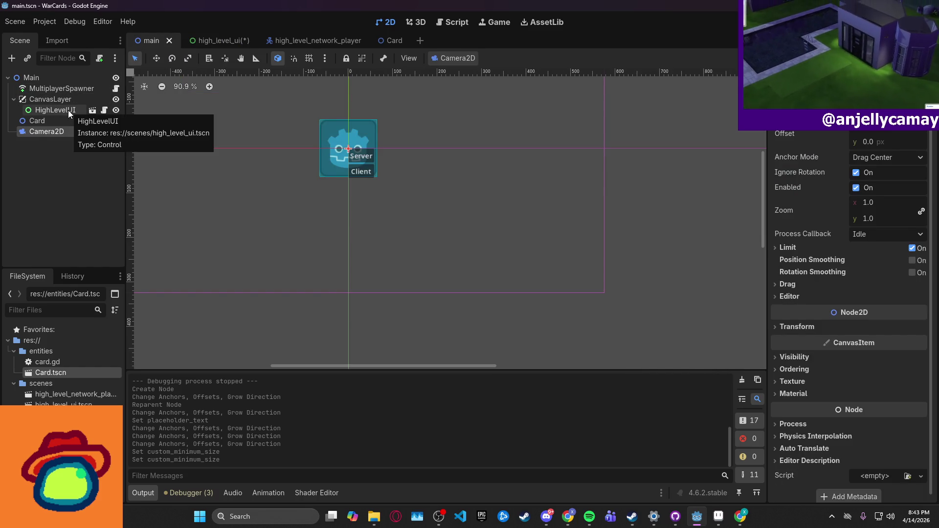
Add a CanvasLayer node to the high_level_ui scene and make it the scene root.
left_click(220, 40)
right_click(50, 75)
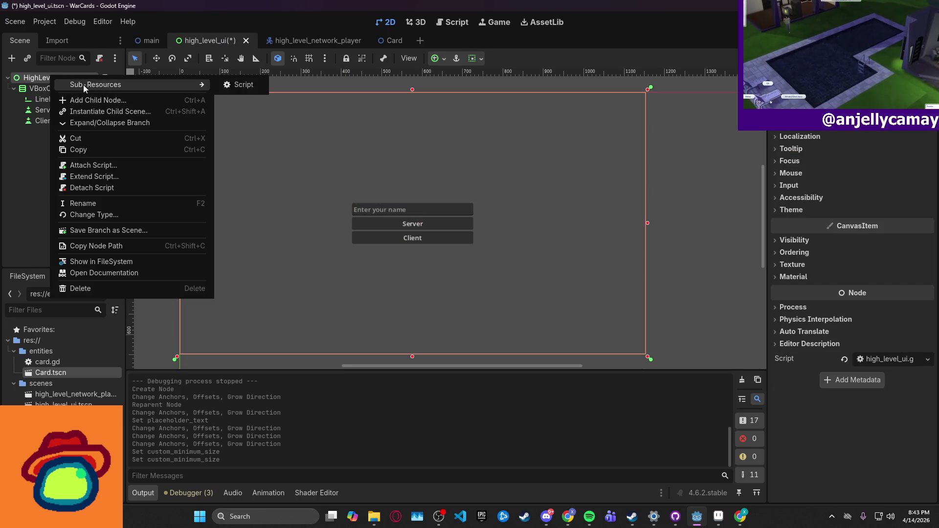
left_click(90, 99)
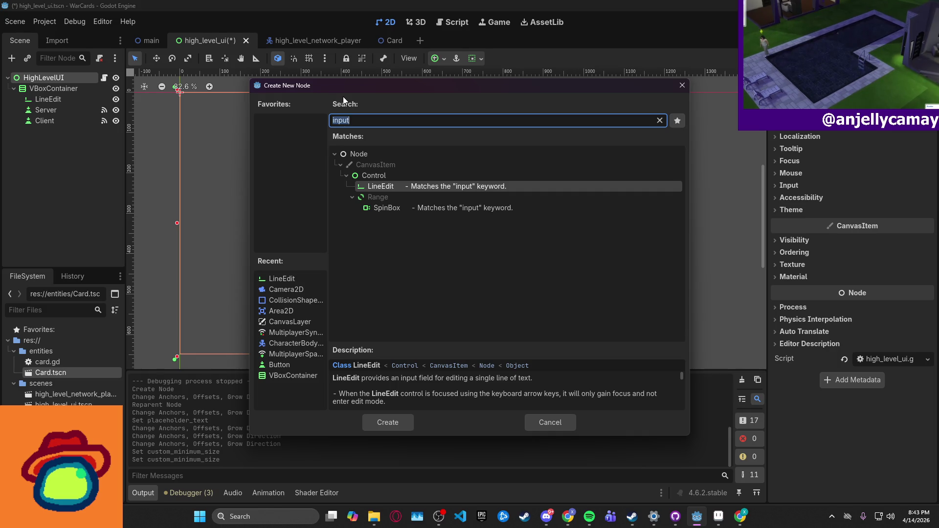
type("canvas")
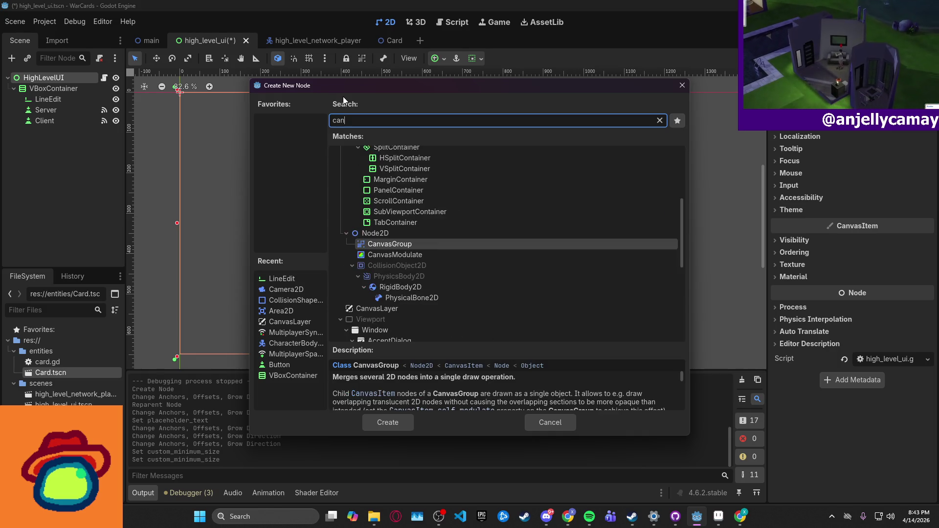
type("l")
key("Return")
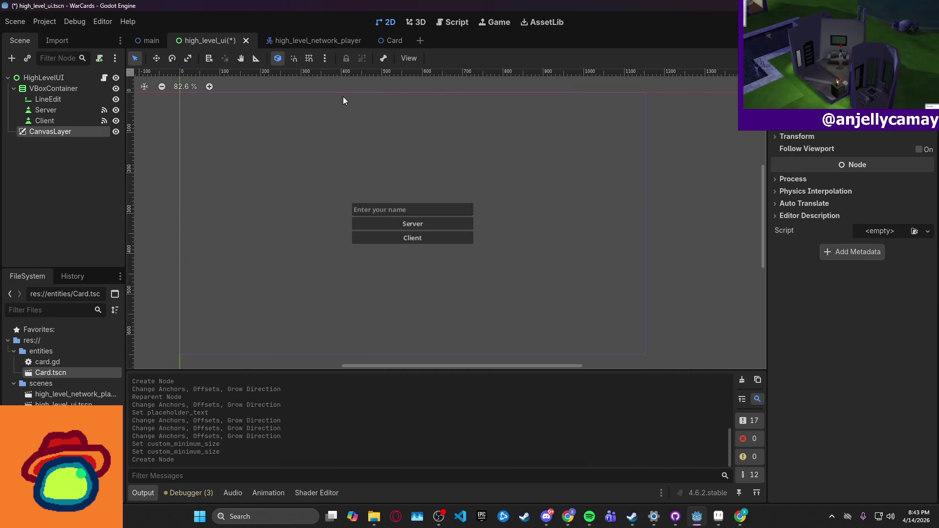
right_click(47, 132)
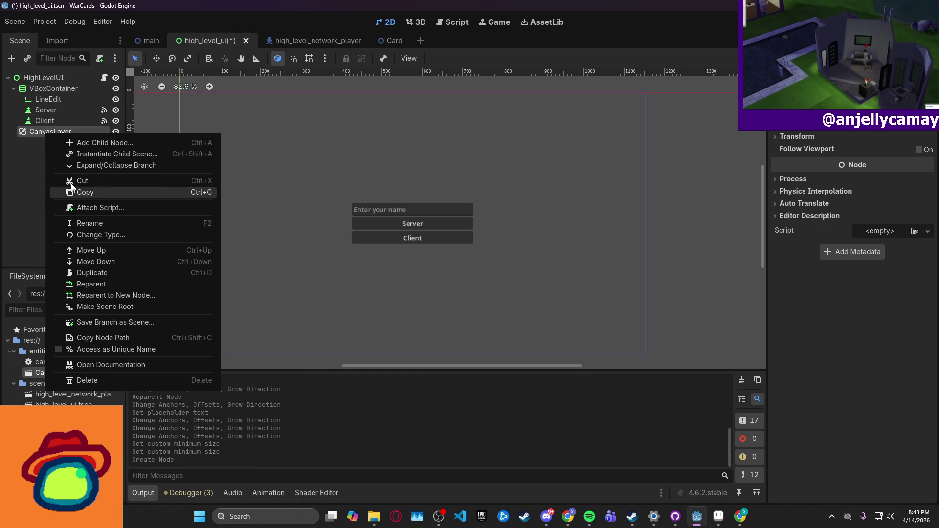
left_click(108, 307)
Rename the old root to Container and the CanvasLayer to HighLevelUI, then save.
double_click(56, 88)
key("ctrl+c")
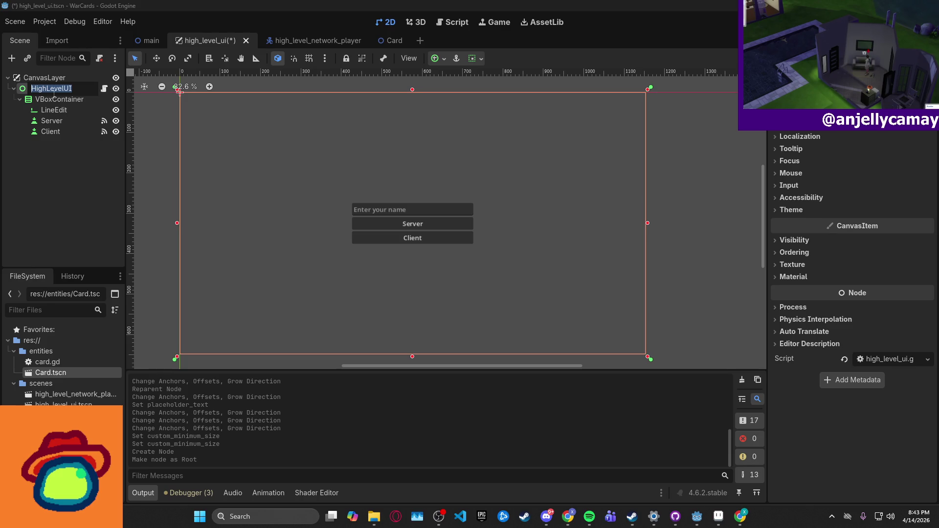
type("Container")
key("Return")
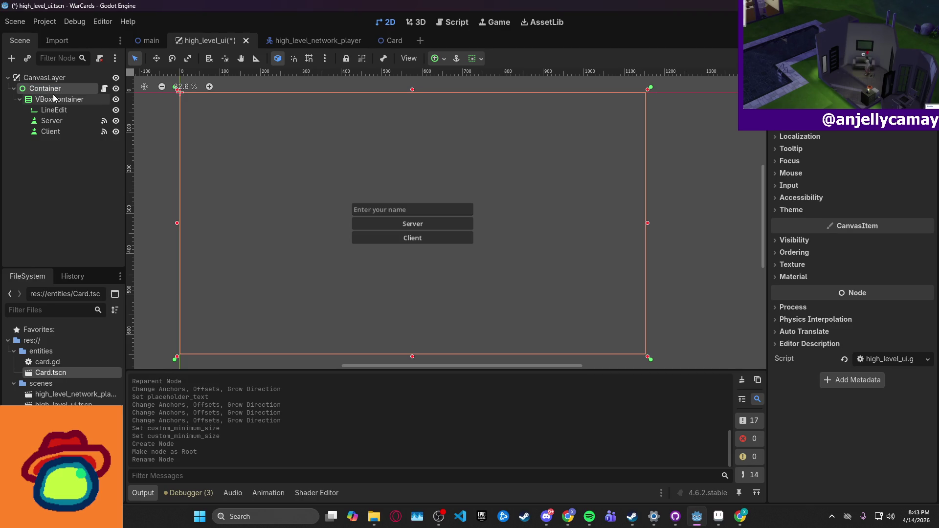
double_click(59, 77)
key("ctrl+v")
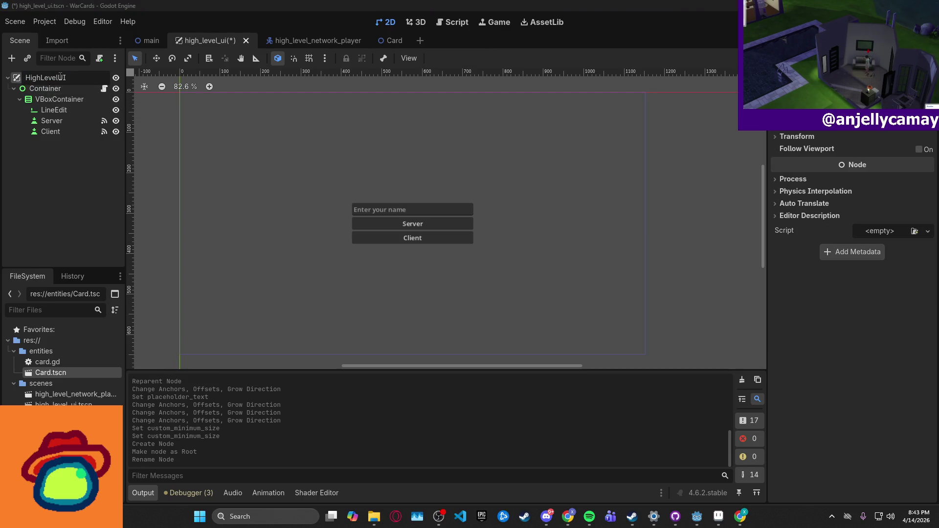
key("Return")
key("ctrl+s")
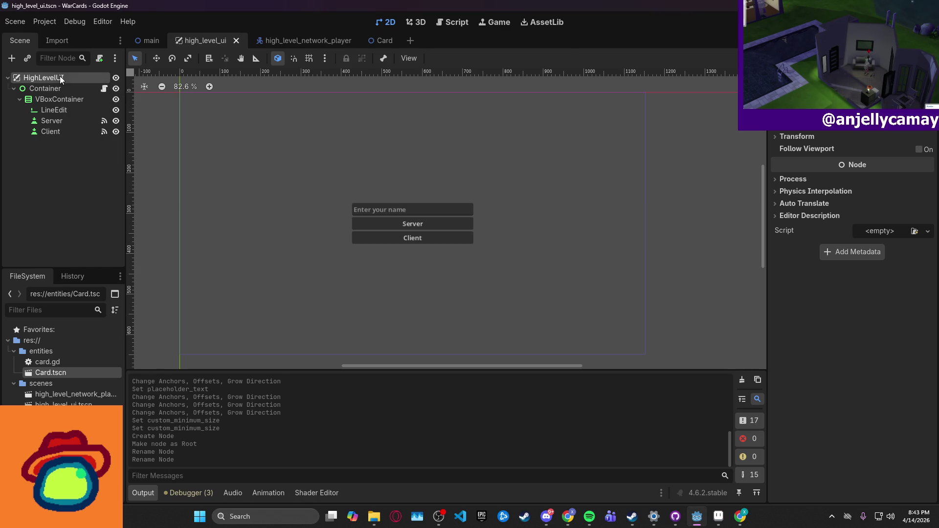
left_click(149, 39)
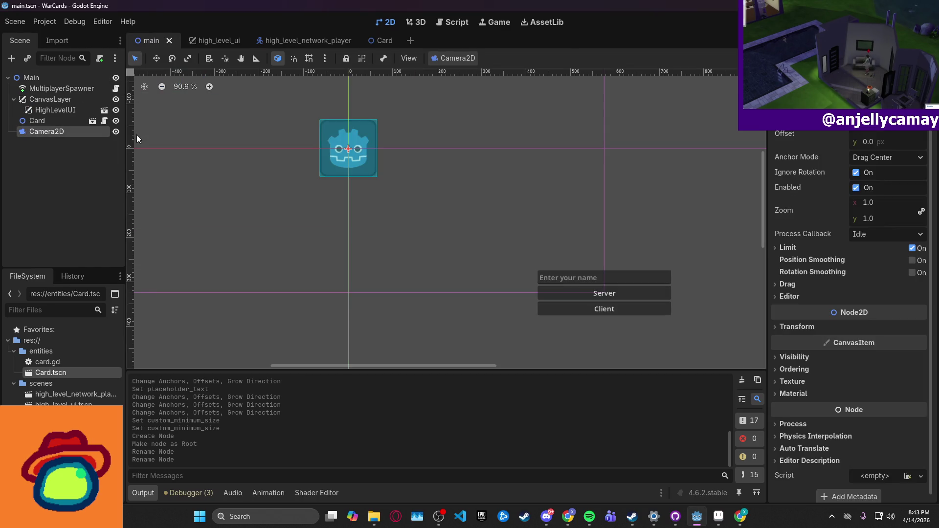
Place HighLevelUI directly under Main, delete the leftover CanvasLayer, and save the main scene.
right_click(51, 101)
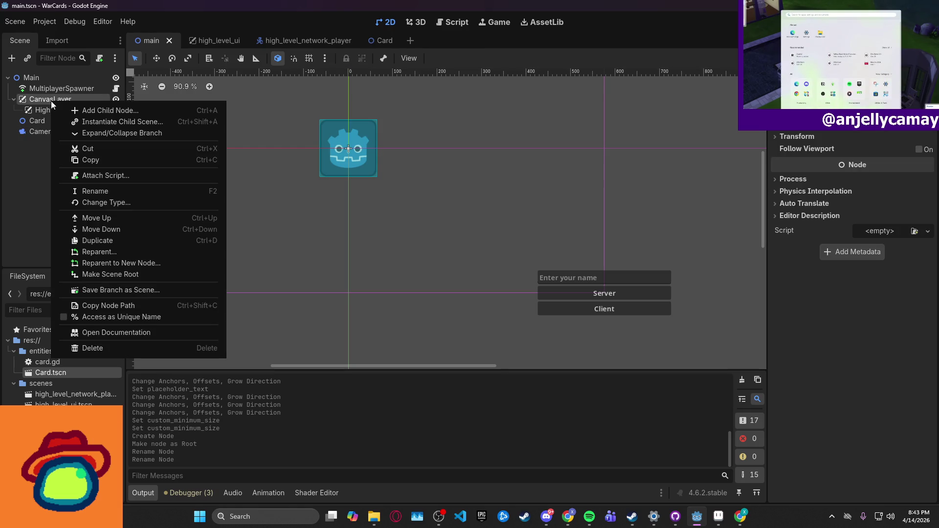
left_click(26, 187)
mouse_move(46, 113)
left_mouse_down()
mouse_move(45, 90)
mouse_move(40, 97)
left_mouse_up()
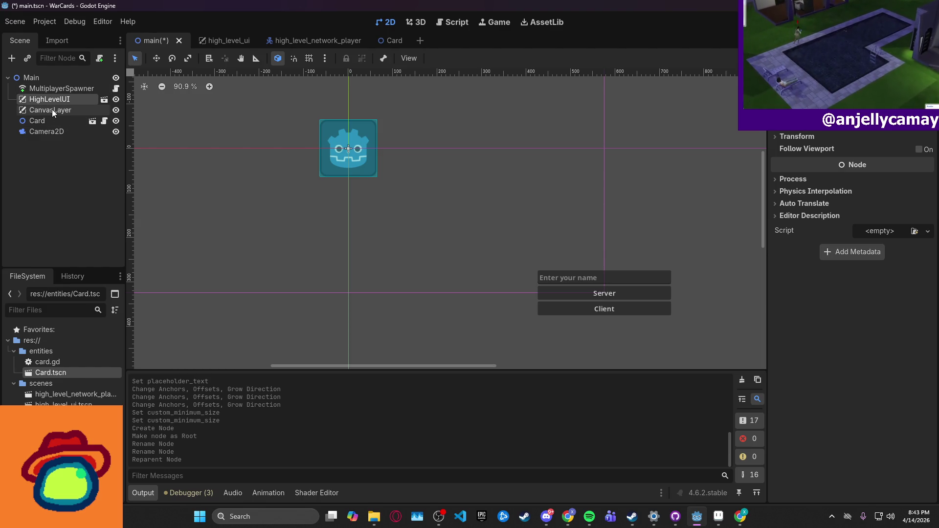
right_click(52, 110)
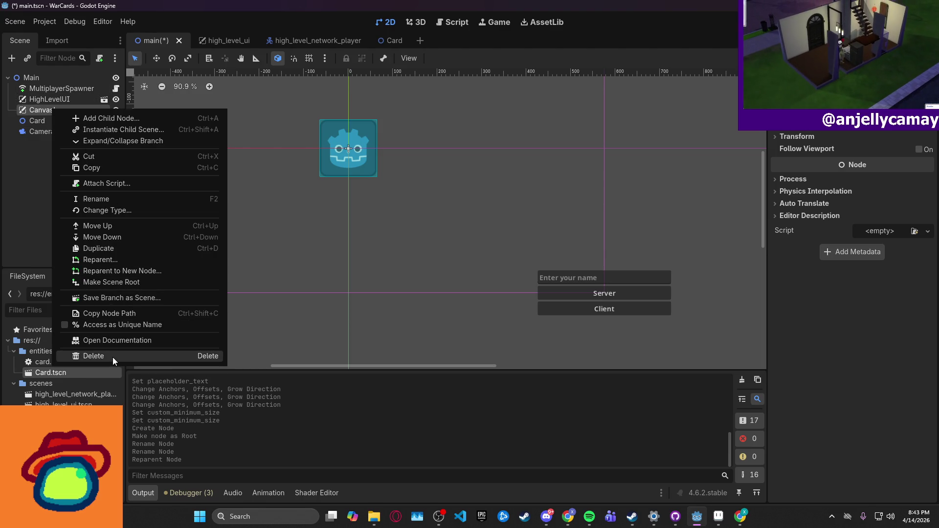
left_click(112, 357)
left_click(446, 273)
scroll(448, 142, "down", 4)
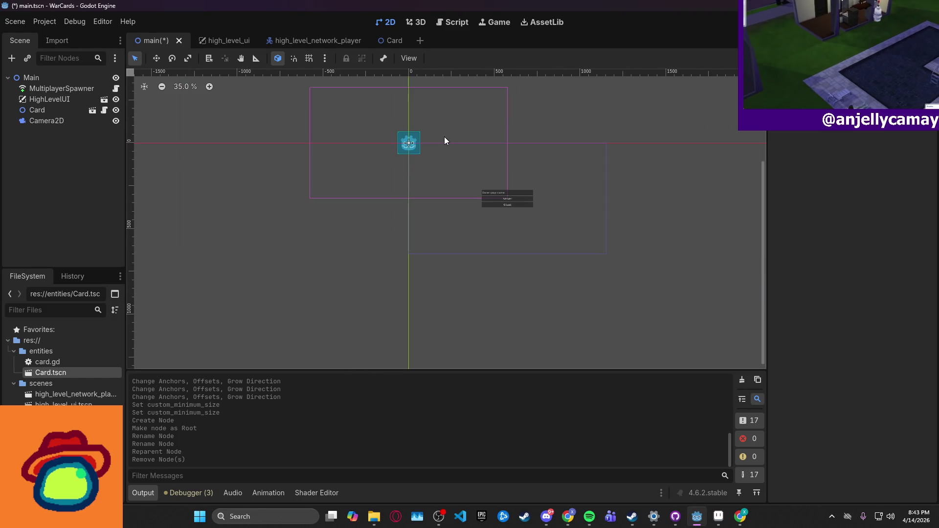
scroll(443, 140, "up", 1)
key("ctrl+s")
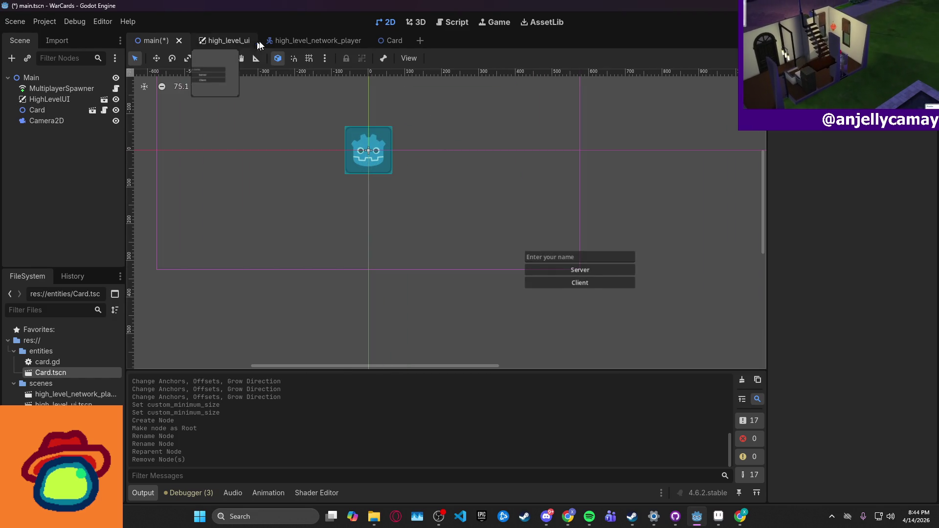
left_click(210, 43)
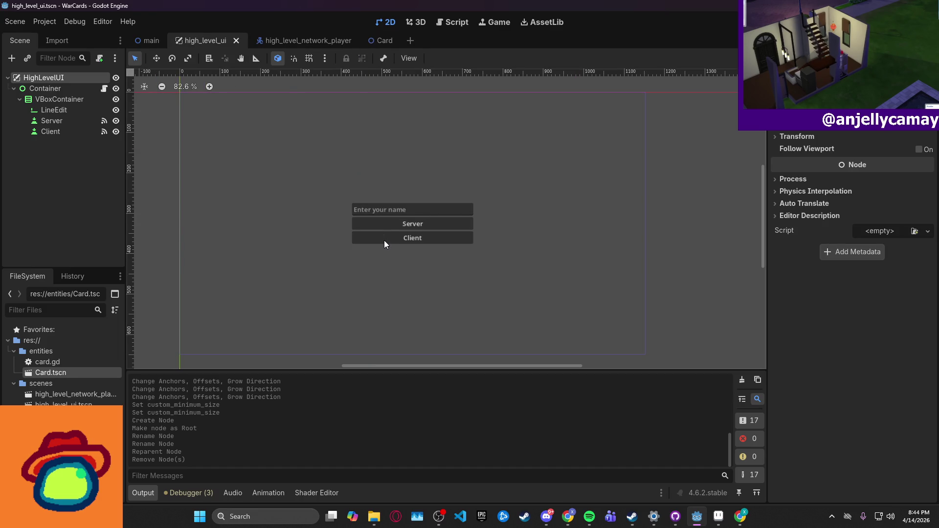
Open high_level_ui.gd from the script icon on the Container node.
scroll(414, 221, "up", 8)
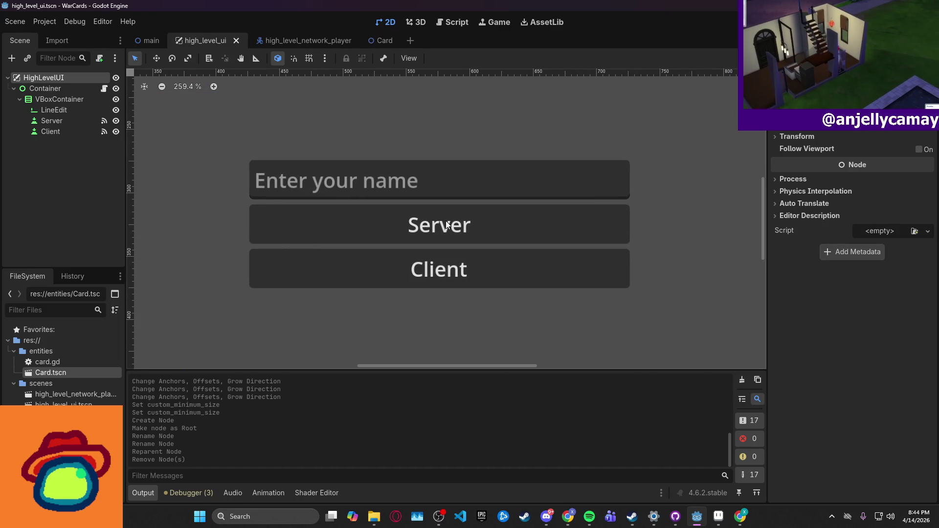
scroll(446, 224, "down", 8)
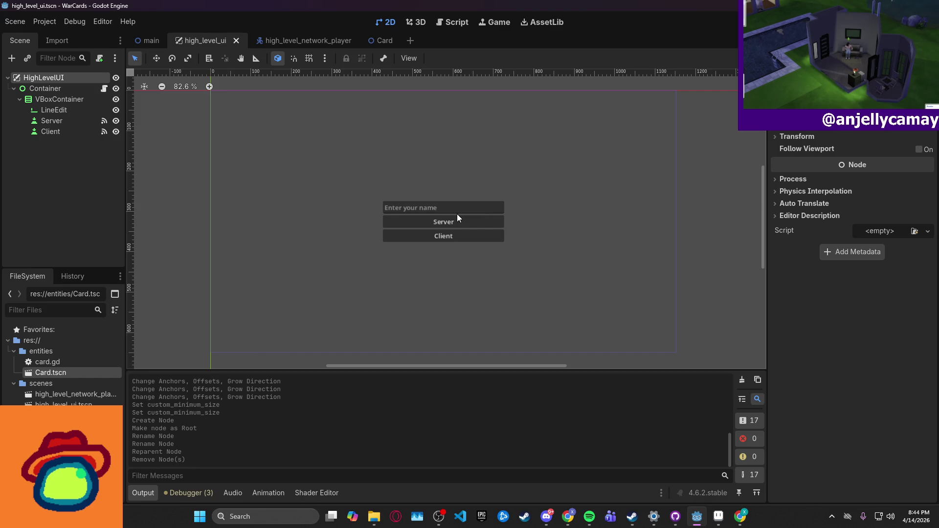
left_click(107, 89)
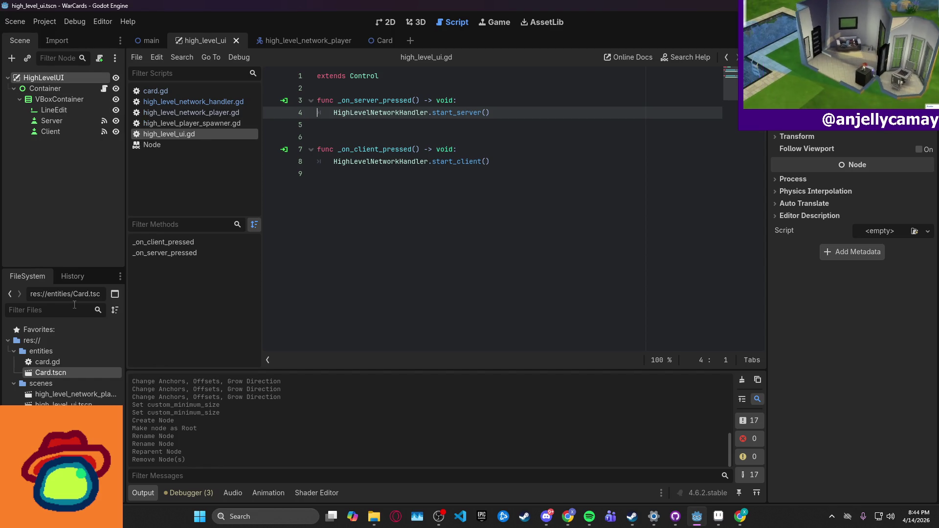
Change high_level_ui.gd to extend CanvasLayer instead of Control and save it.
double_click(364, 77)
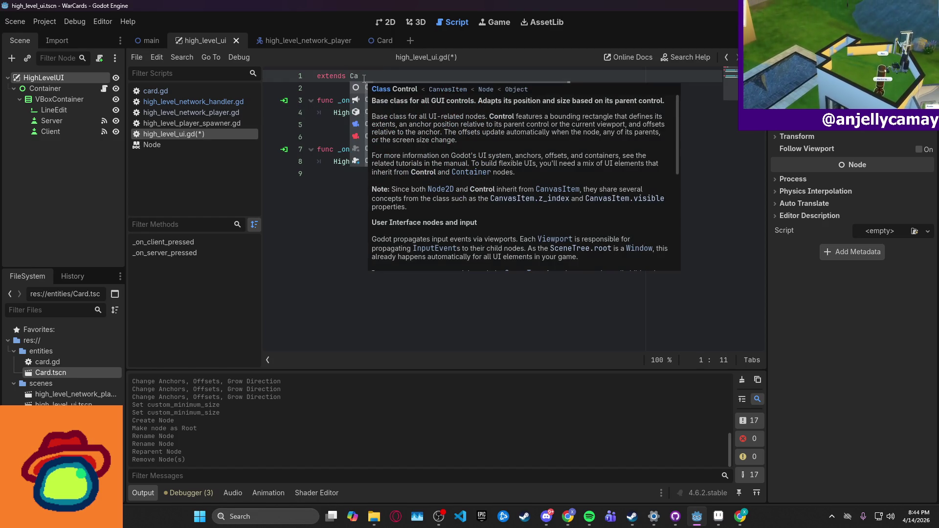
type("CanvasL")
key("Return")
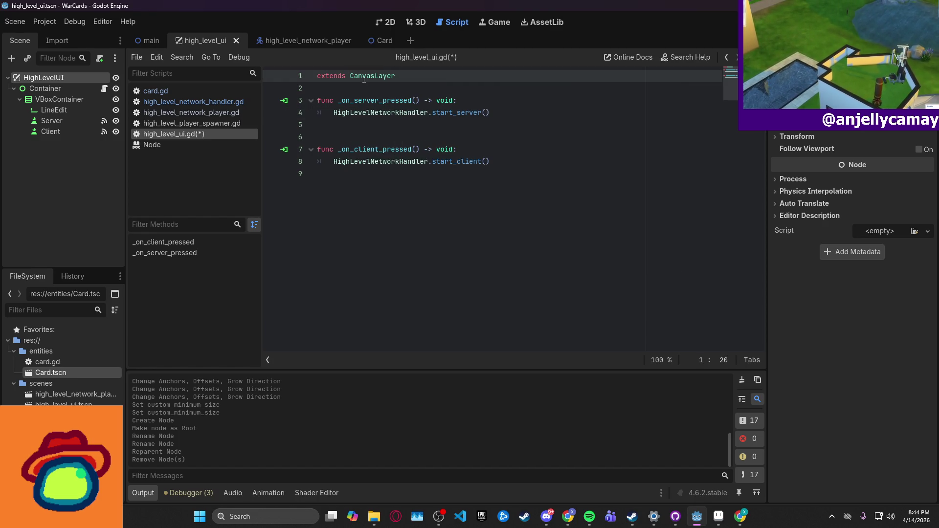
key("ctrl+s")
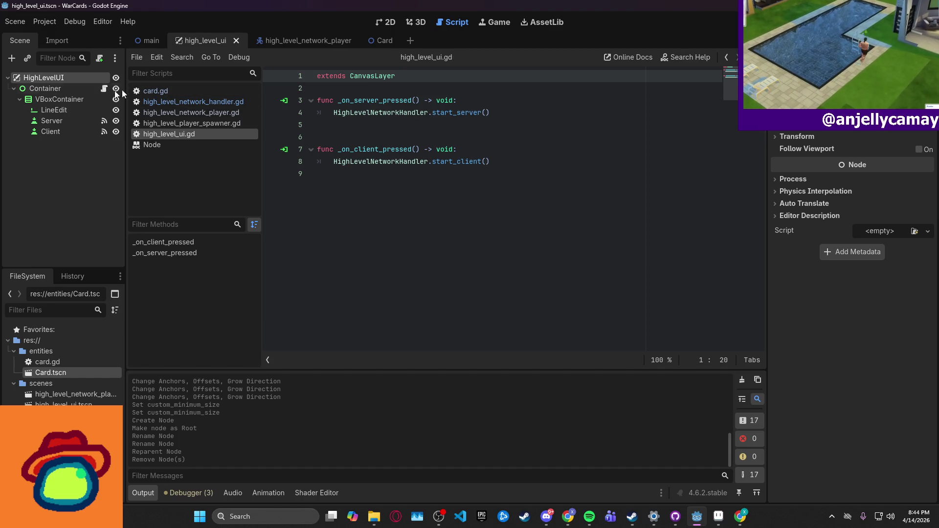
Move high_level_ui.gd from Container onto the HighLevelUI root, remove a stray blank line, and save.
right_click(92, 90)
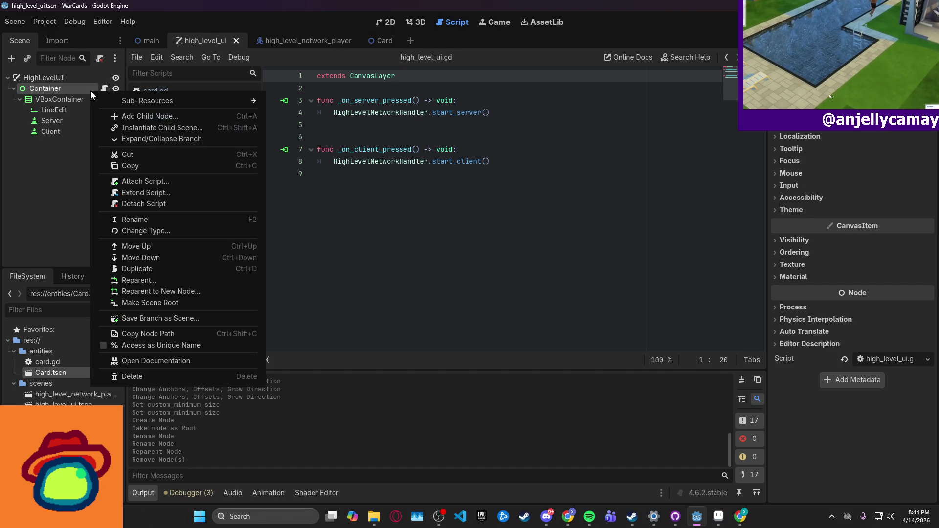
left_click(136, 204)
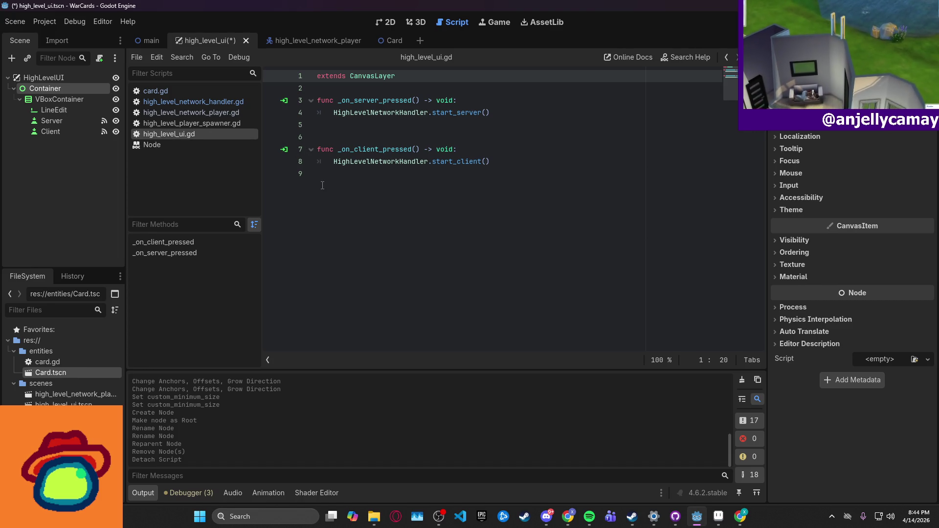
key("ctrl+s")
left_click_drag(204, 133, 92, 76)
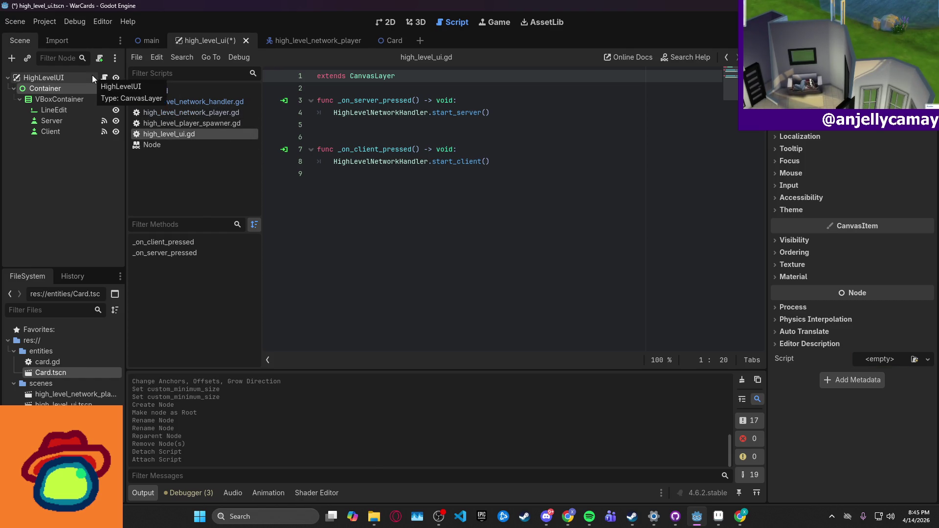
left_click(397, 127)
key("BackSpace")
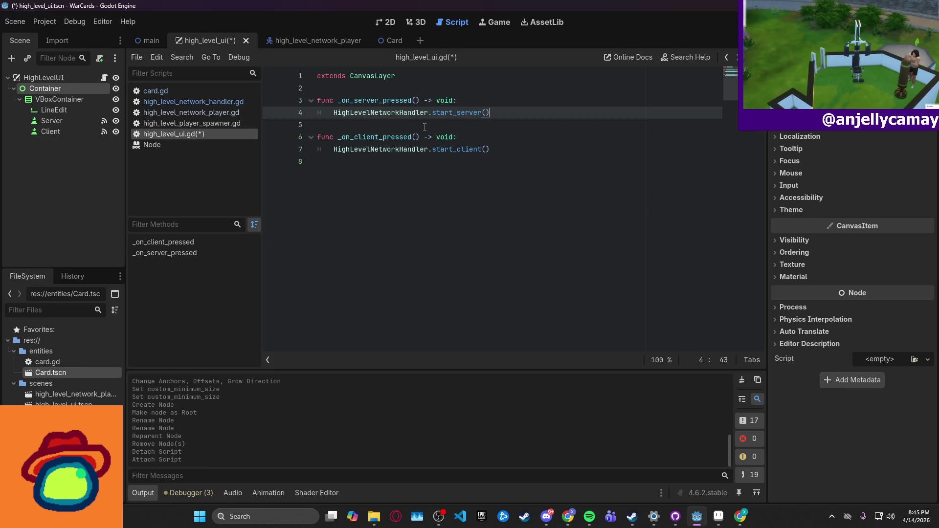
key("ctrl+s")
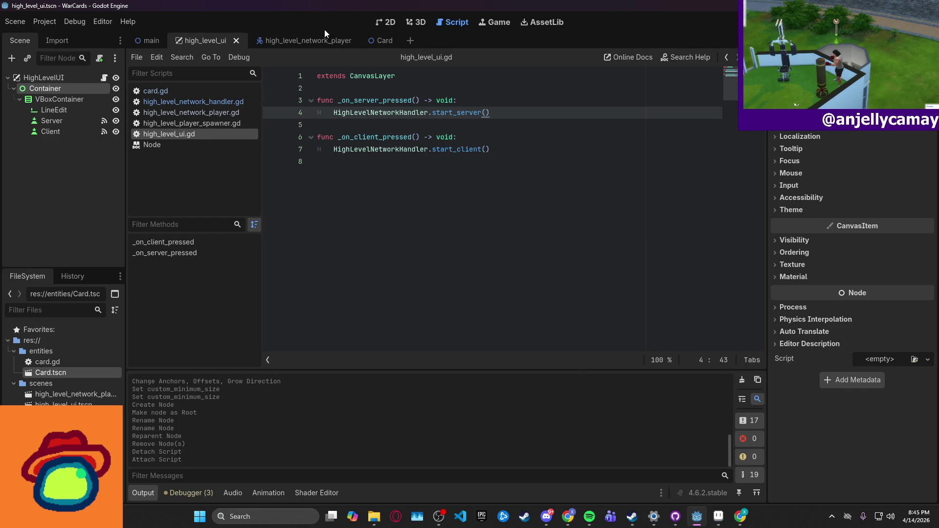
left_click(145, 39)
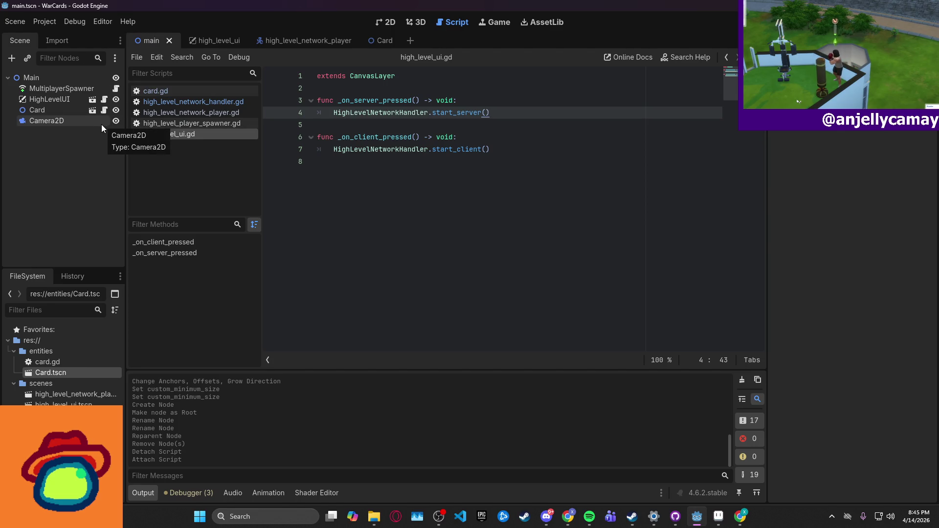
left_click(214, 40)
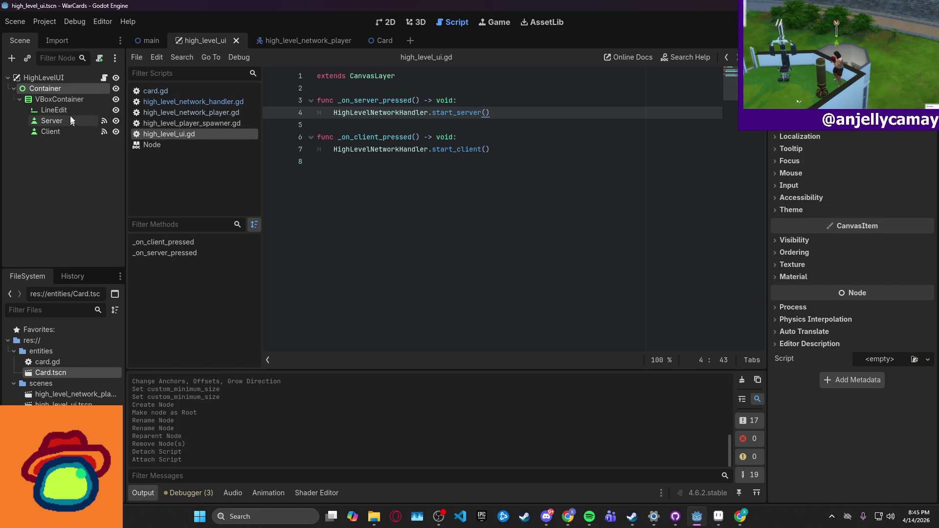
left_click_drag(70, 110, 362, 84, "ctrl")
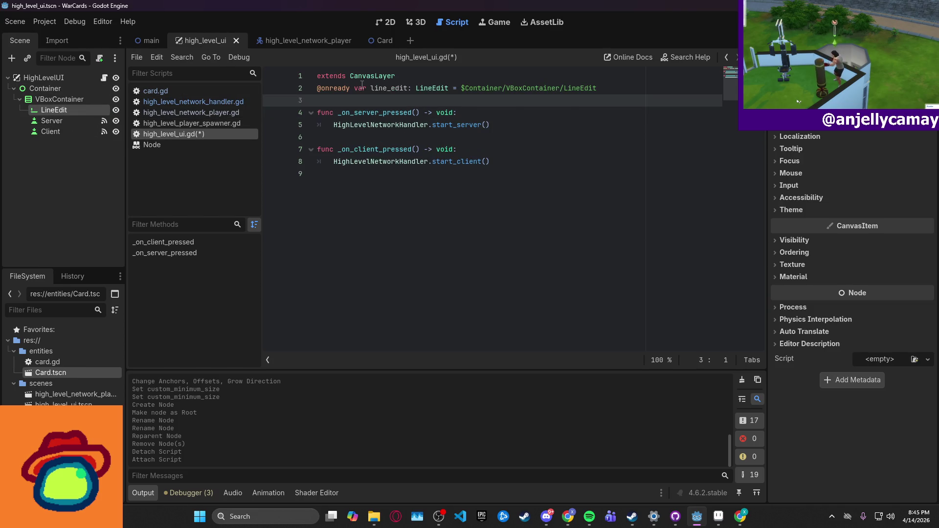
left_click(422, 75)
key("Return")
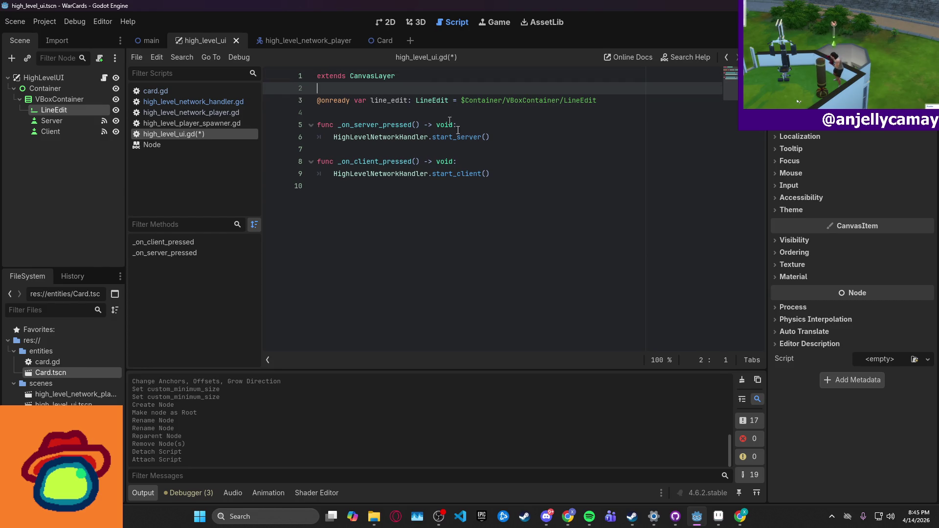
Delete the unfinished 'func' line and the empty lines after _on_client_pressed.
left_click(527, 189)
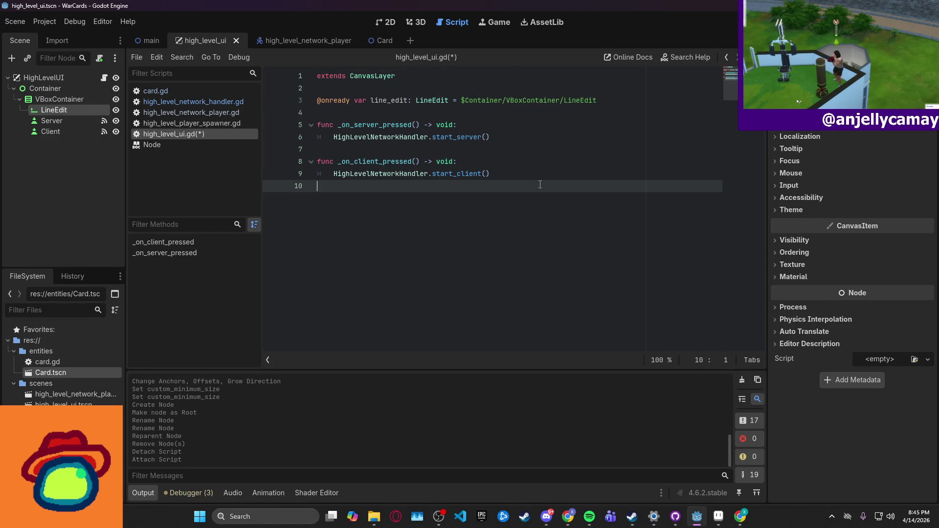
key("Return")
type("func")
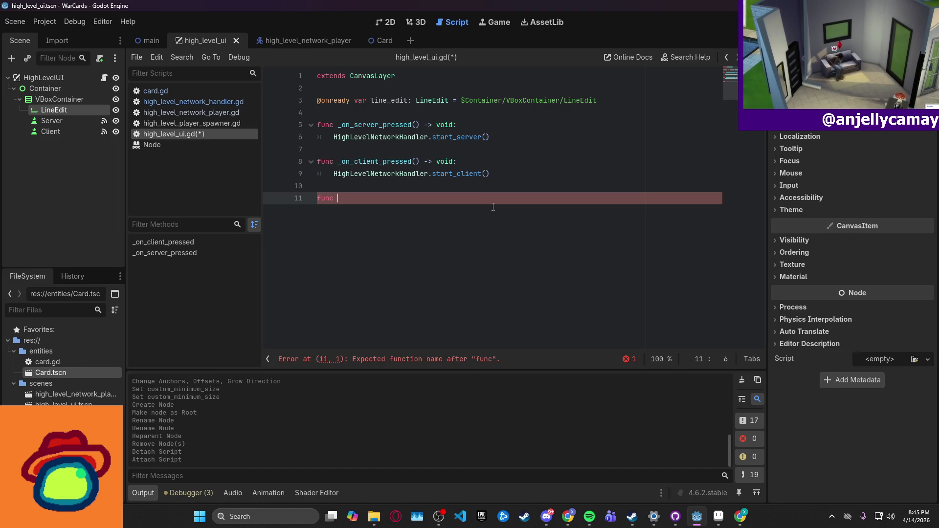
key("BackSpace")
key("BackSpace")
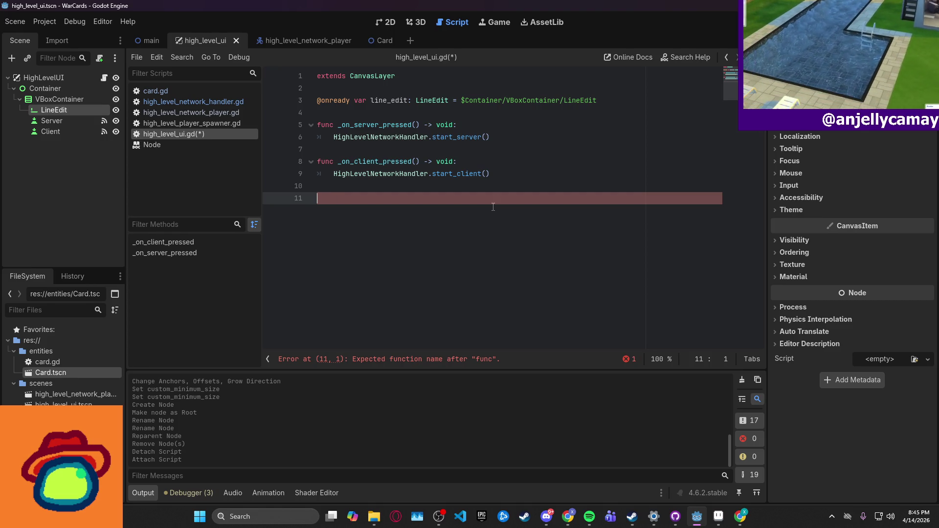
key("BackSpace")
key("BackSpace")
left_click(538, 111)
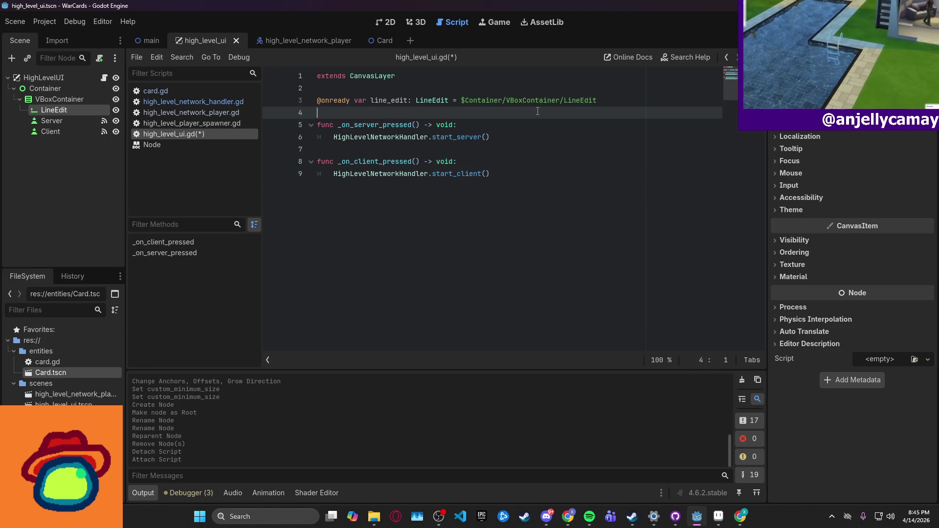
Add a func _ready() -> void: declaration above the button handlers.
key("Return")
key("Return")
key("Up")
type("func _rea")
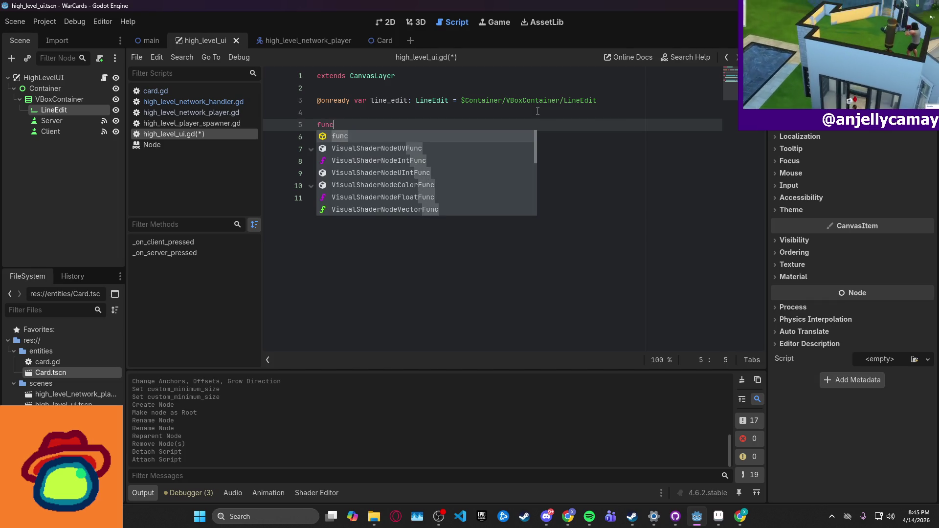
key("Return")
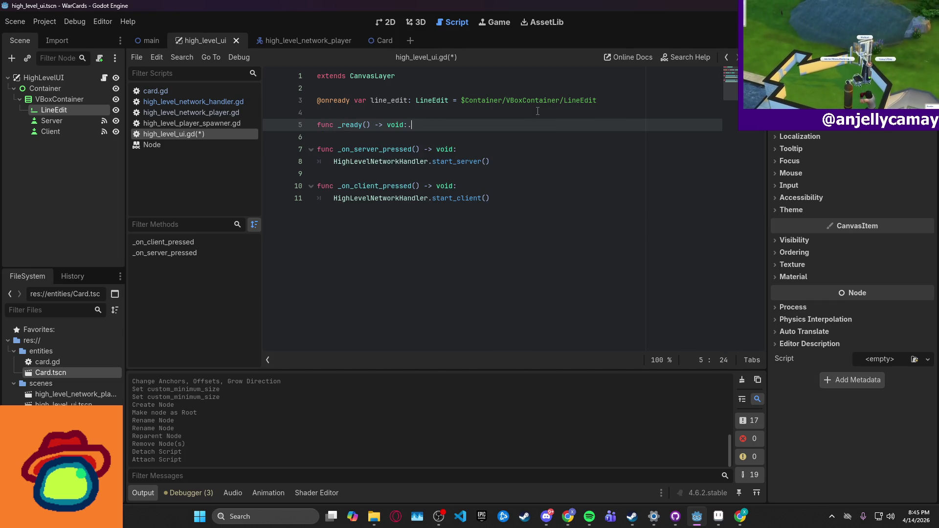
key("BackSpace")
key("Return")
Write line_edit.text as the first line of the _ready body.
type("ine")
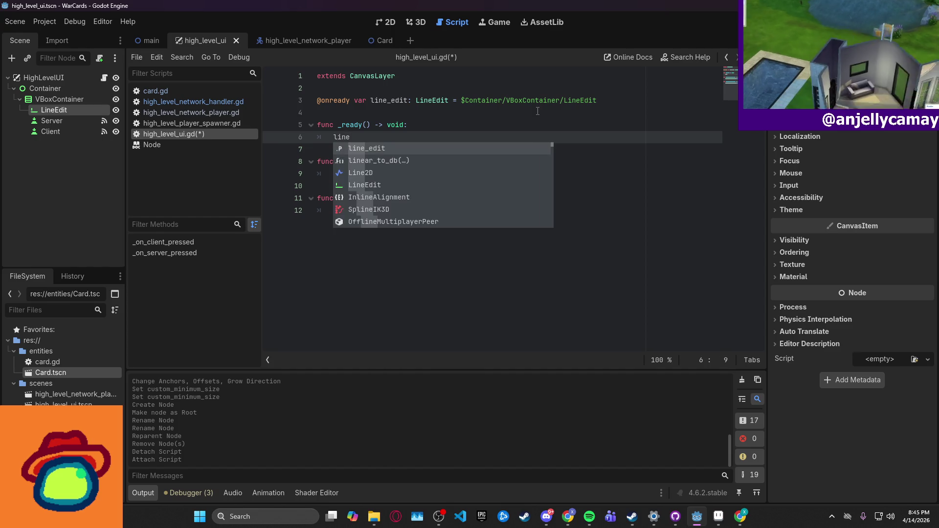
key("Return")
type(".")
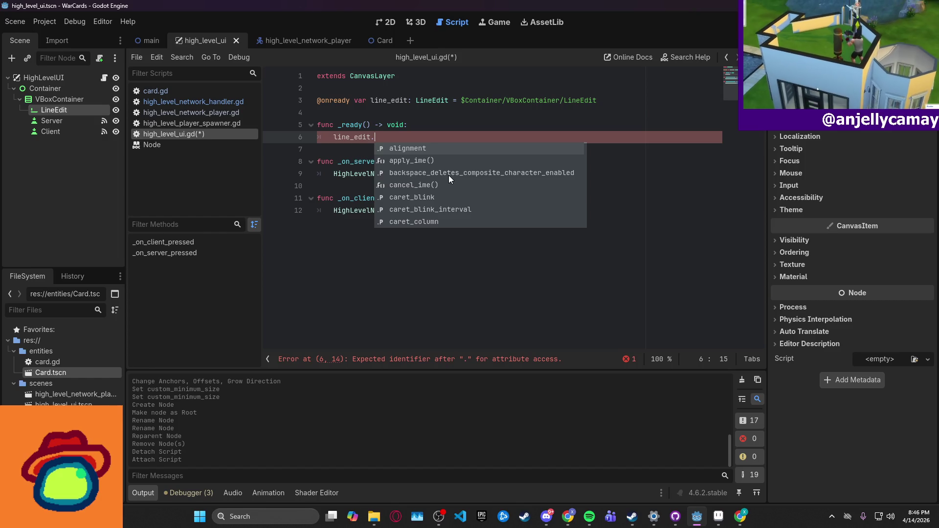
scroll(448, 175, "down", 4)
scroll(449, 177, "down", 10)
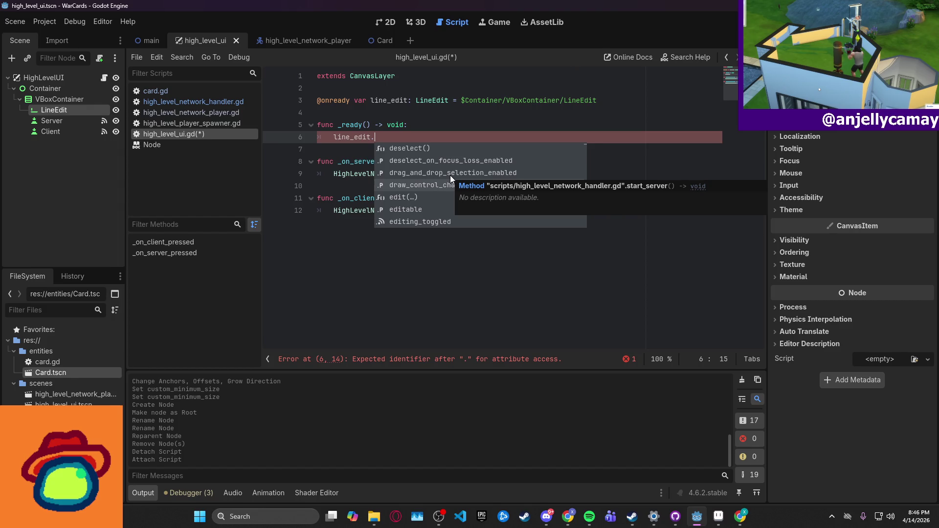
scroll(449, 175, "down", 1)
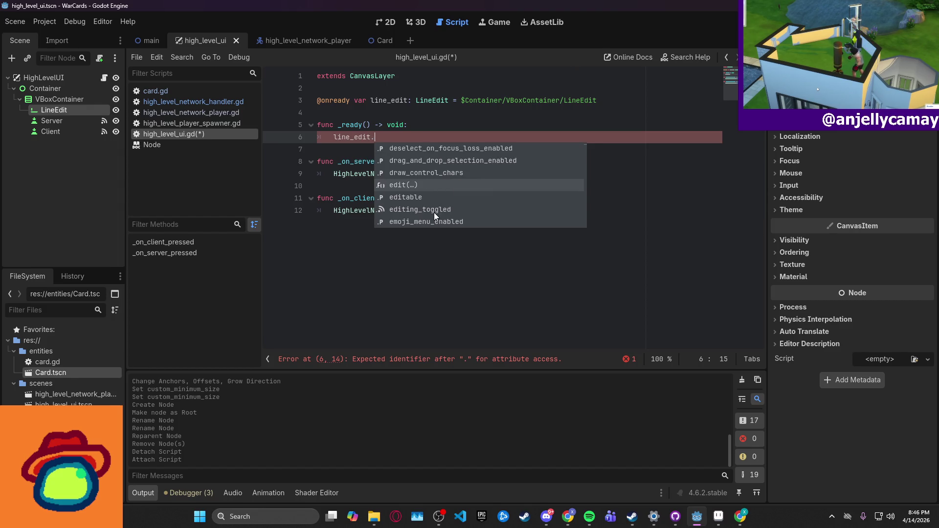
scroll(443, 206, "down", 3)
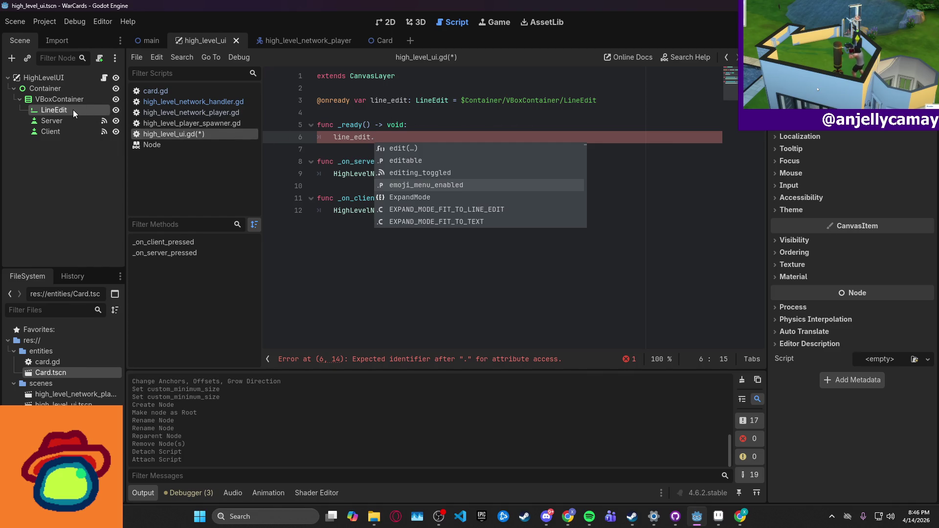
left_click(827, 41)
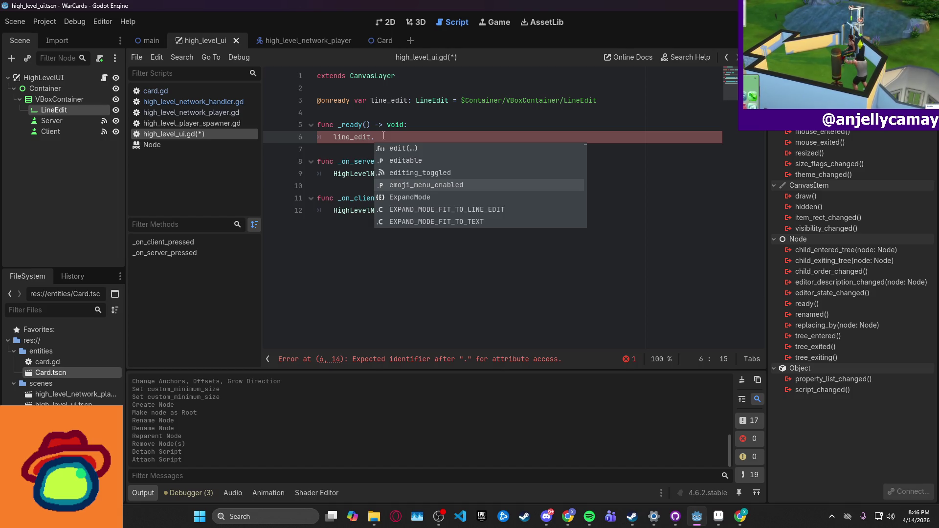
key("Escape")
type("t")
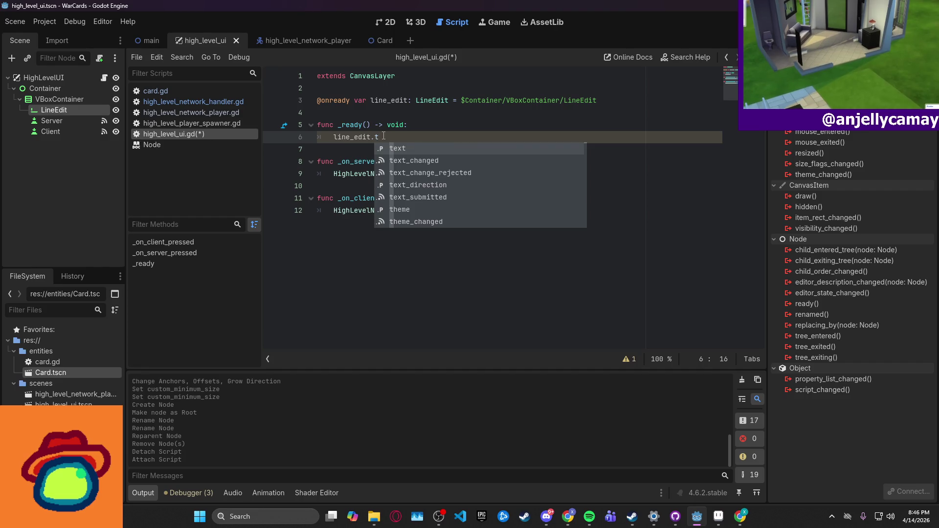
key("Return")
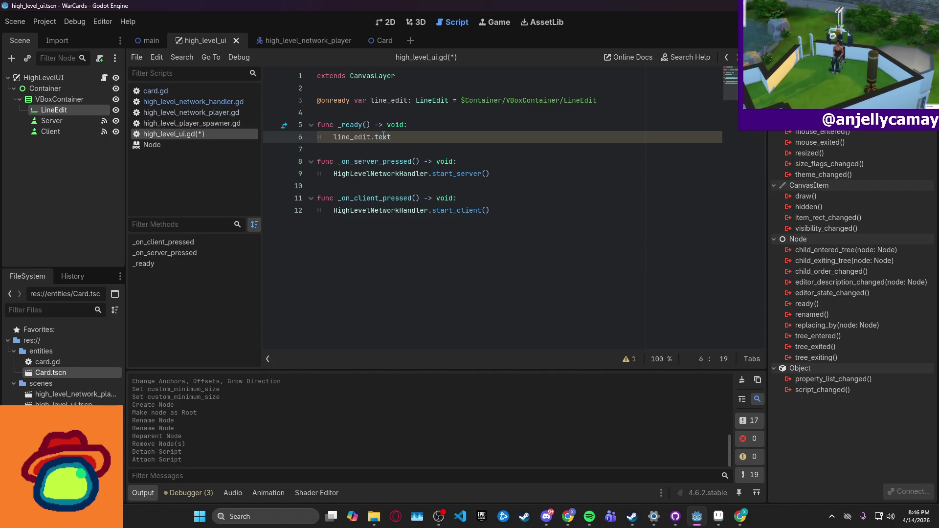
Declare a new set_name() -> void function after the client handler.
left_click(397, 246)
key("Return")
key("Return")
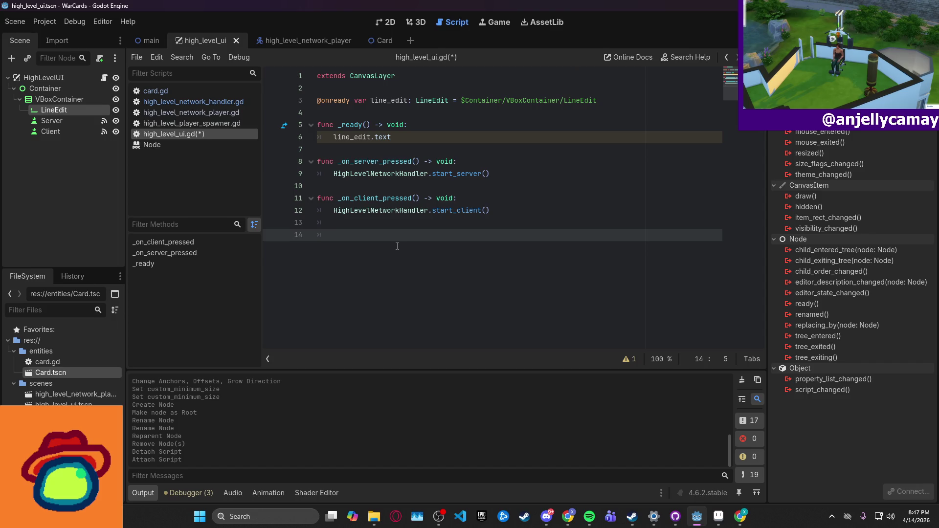
type("unc ")
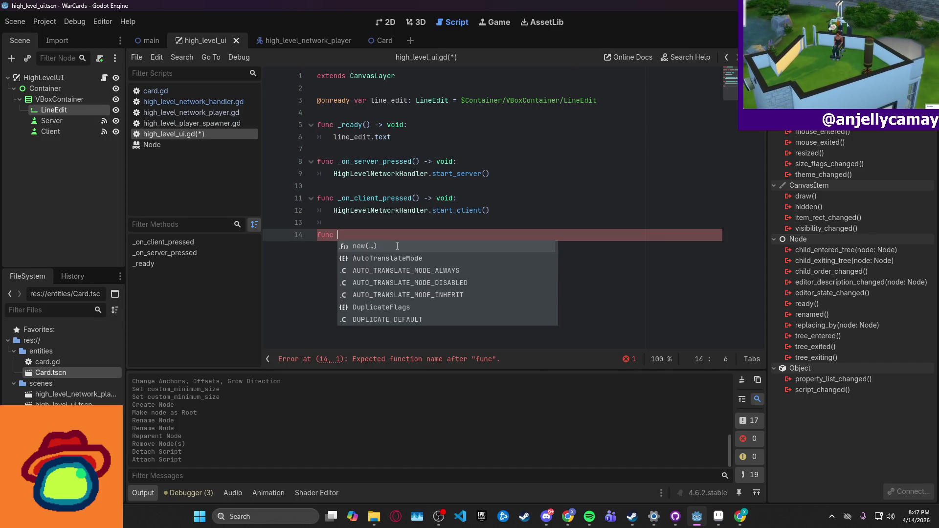
type("get")
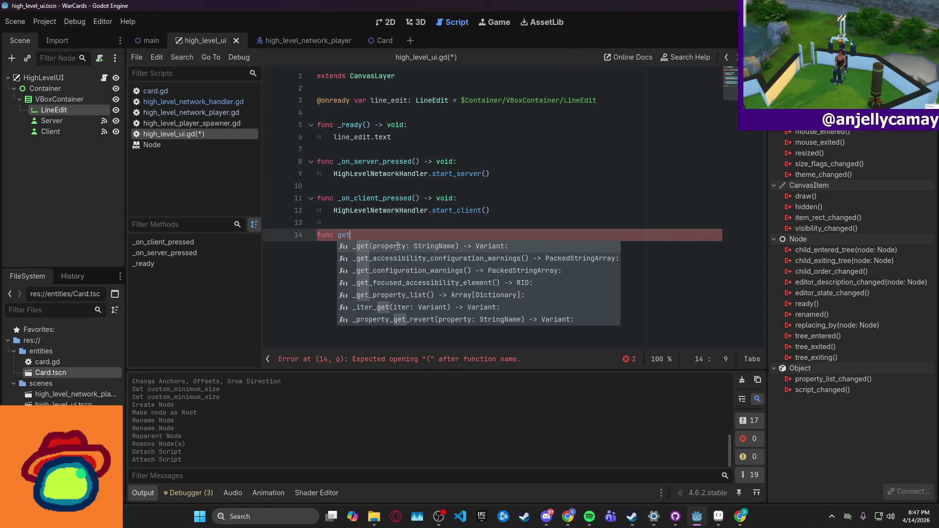
key("BackSpace")
key("BackSpace")
key("BackSpace")
type("set_name(")
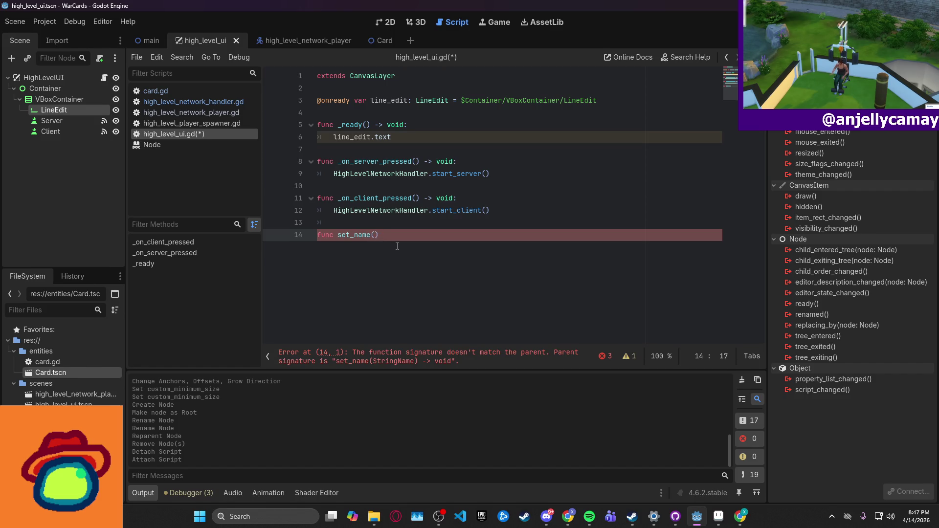
type("> voi")
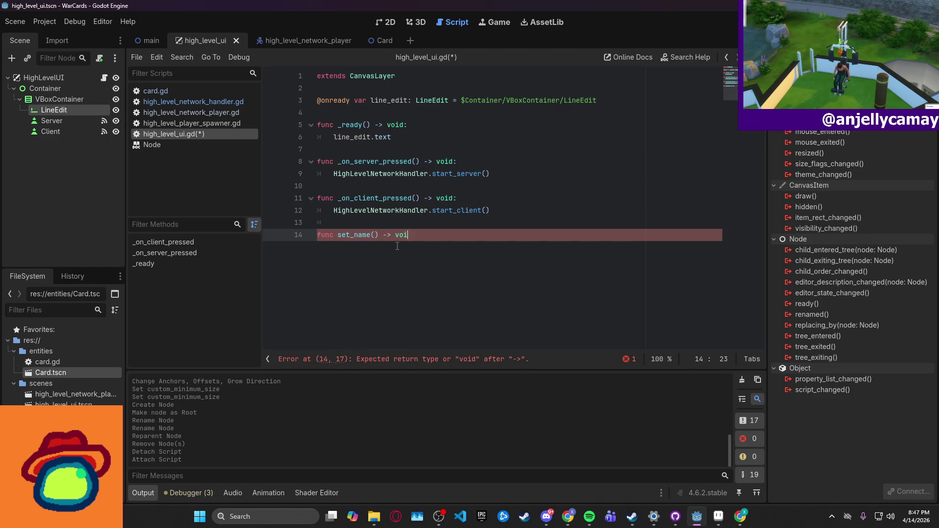
key("Return")
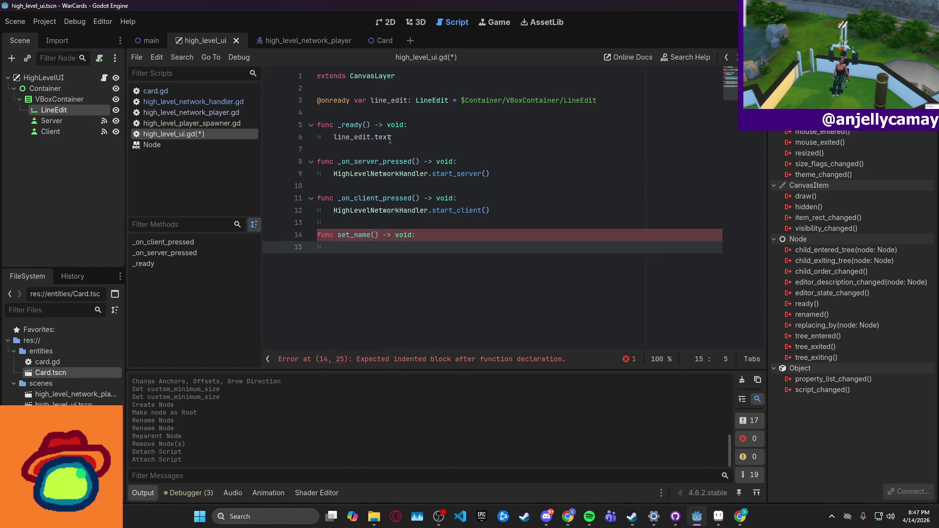
Move line_edit.text into set_name's body, delete the _ready function, and save.
left_click(390, 137)
key("shift+Home")
key("ctrl+c")
left_click(363, 247)
key("ctrl+v")
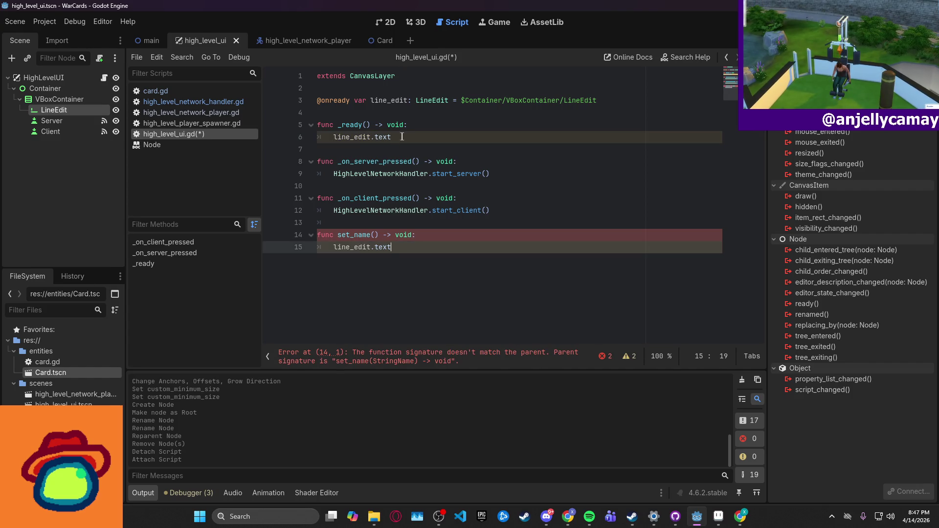
left_click_drag(401, 137, 303, 118)
key("BackSpace")
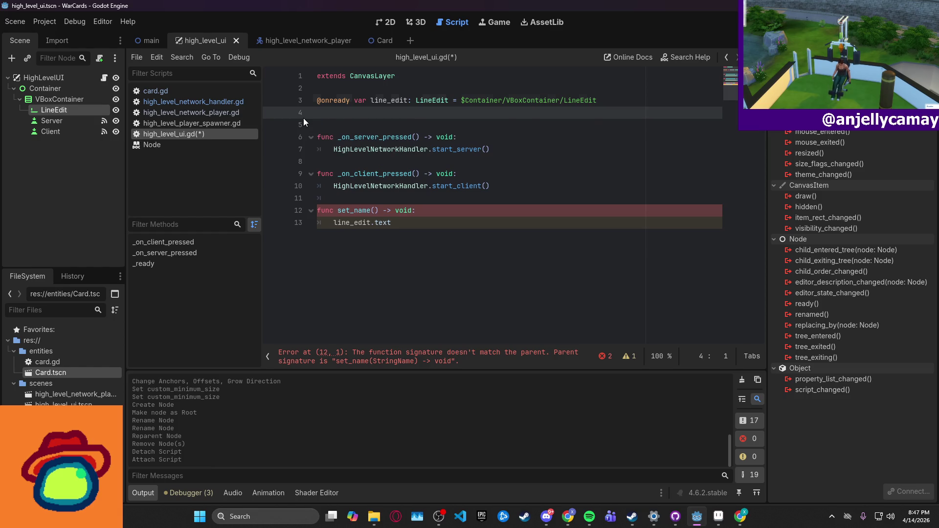
key("BackSpace")
key("ctrl+s")
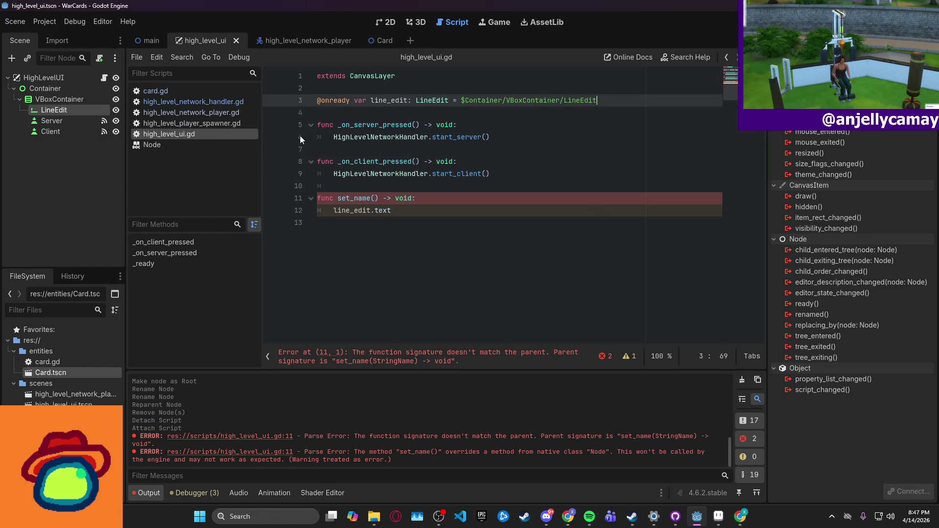
Call set_name() after start_client() in _on_client_pressed and save the script.
double_click(360, 197)
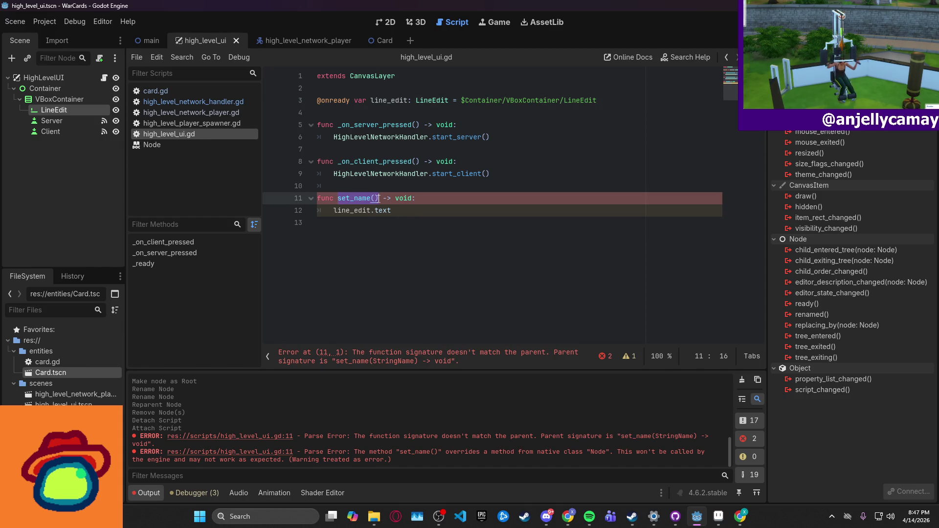
left_click(495, 139)
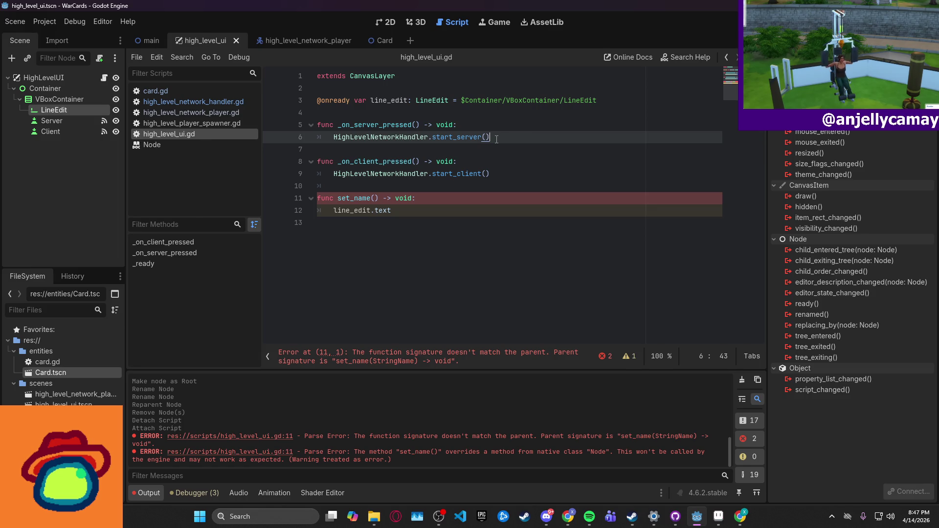
left_click(499, 179)
key("Return")
type("set_name()")
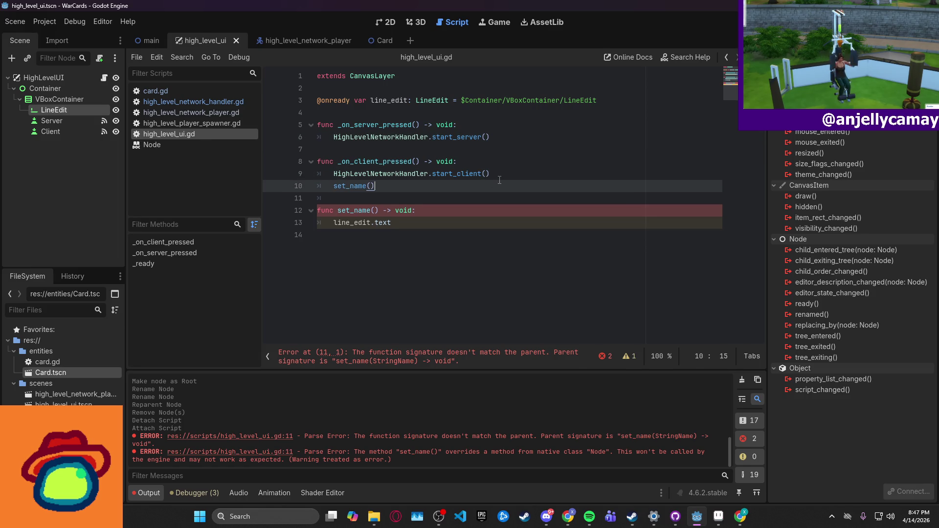
key("ctrl+s")
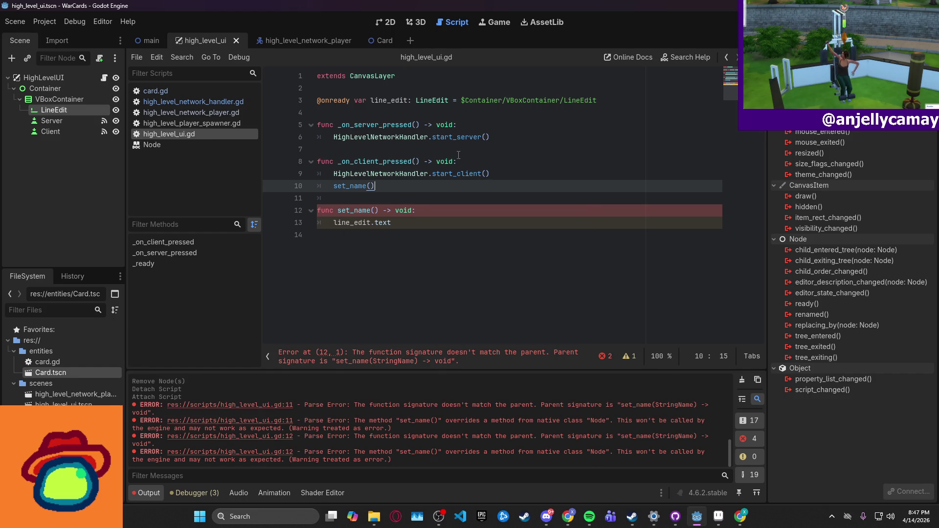
left_click(431, 242)
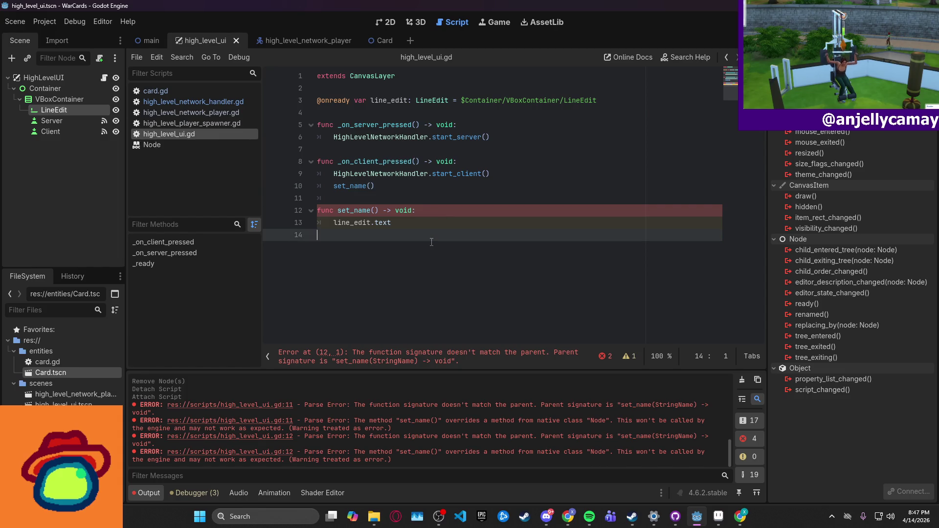
Declare a close_starter_ui() function at the end of the script.
key("Return")
type("func cl")
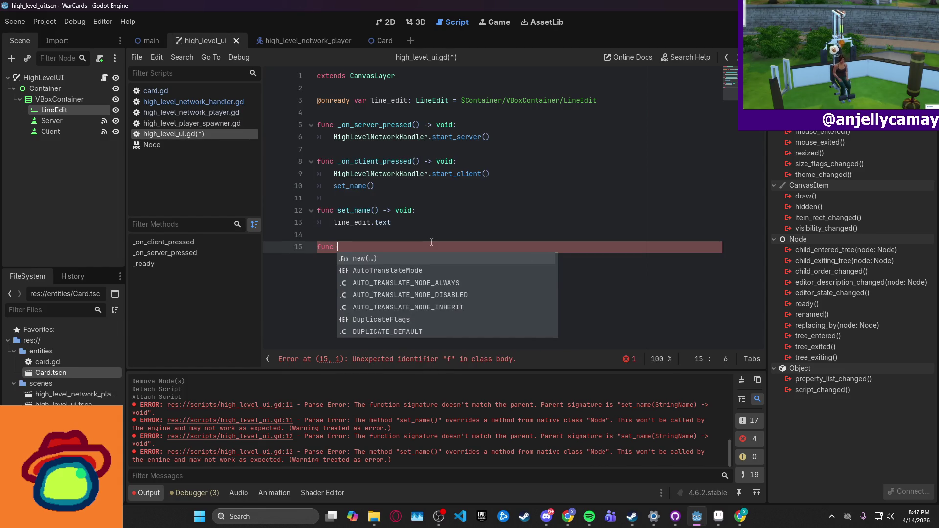
type("ose_ui() -")
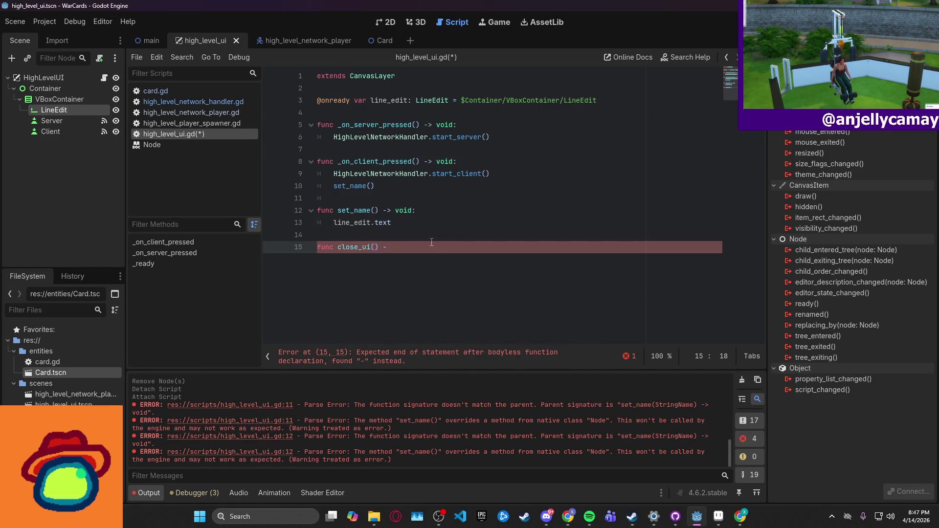
type(":")
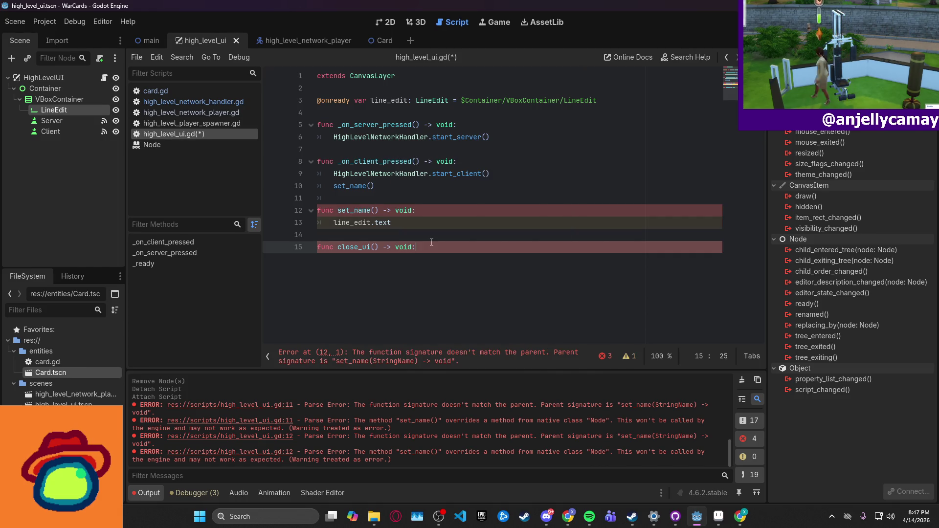
left_click(363, 248)
type("star")
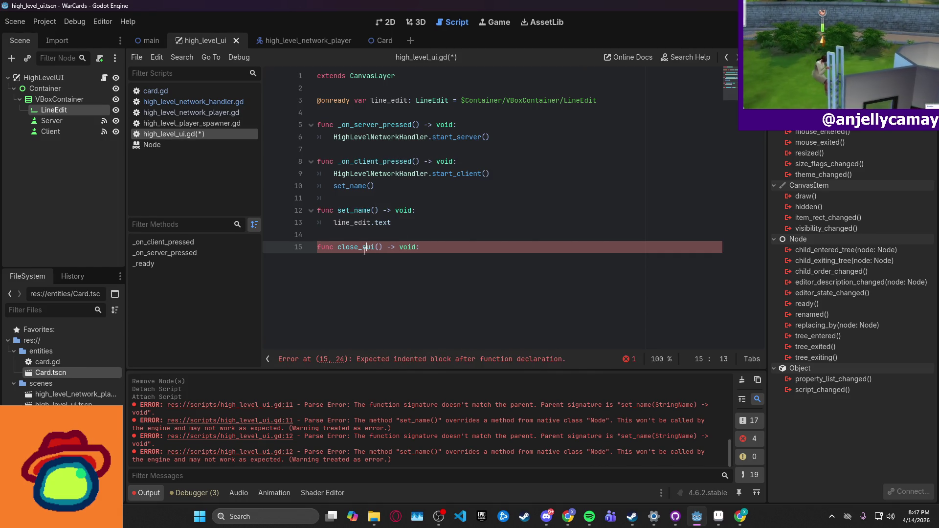
type("ter_")
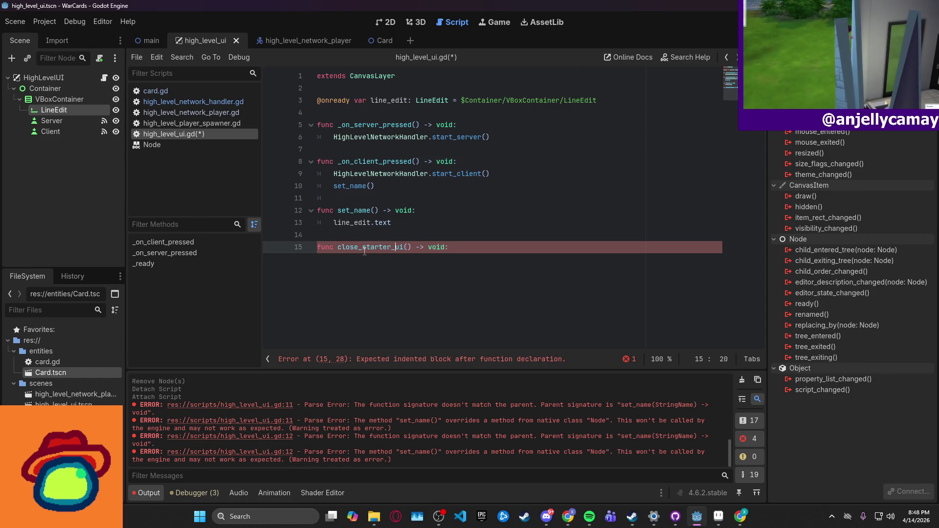
Give close_starter_ui the body 'visible = false' and save.
left_click(468, 246)
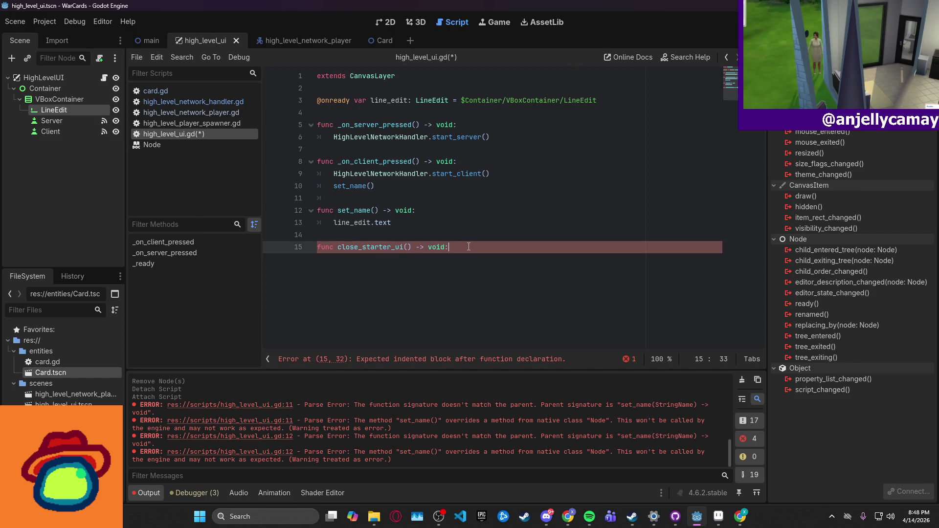
key("Return")
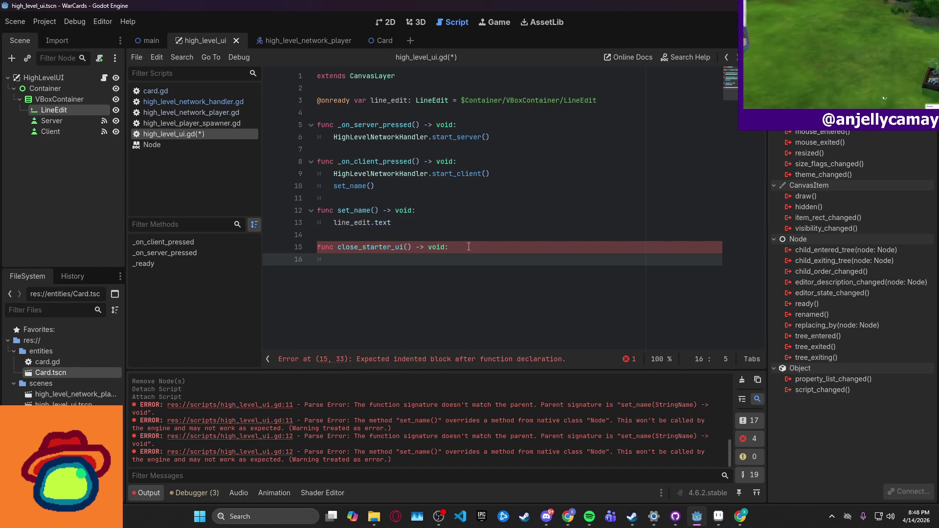
type("visib")
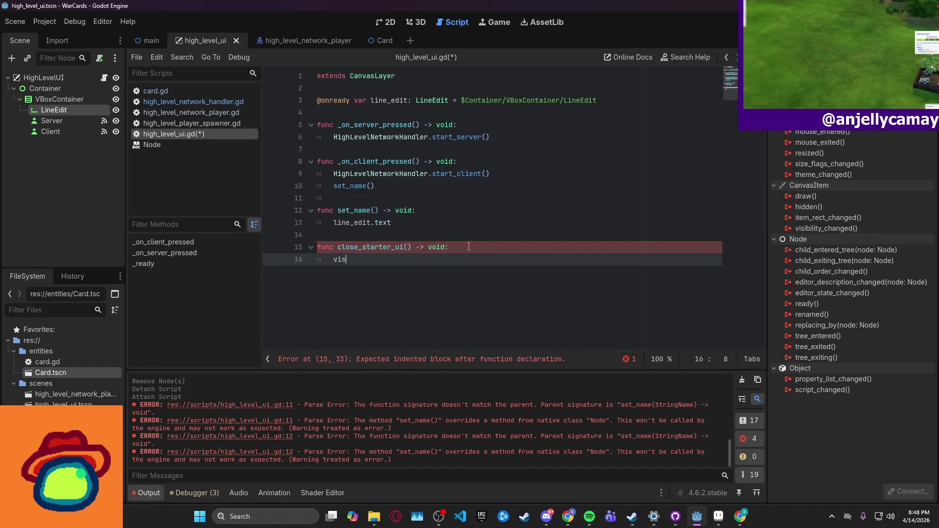
key("Down")
key("Return")
type("= false")
key("ctrl+s")
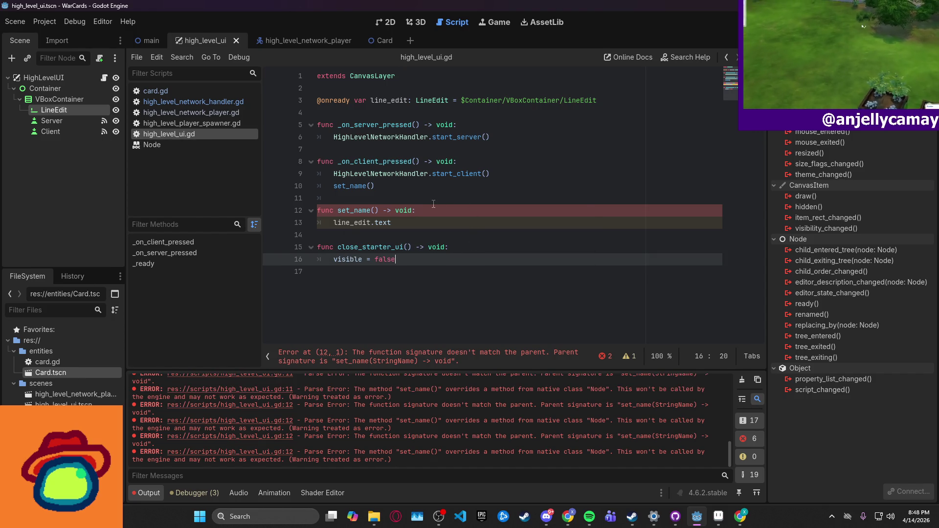
mouse_move(336, 228)
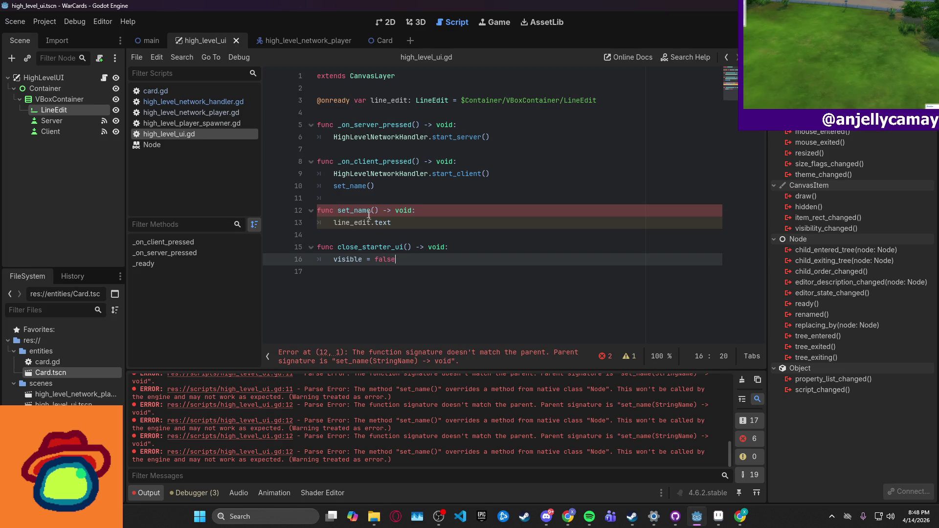
Rename set_name to set_player_name in its declaration and the line 10 call.
left_click(353, 215)
type("playe")
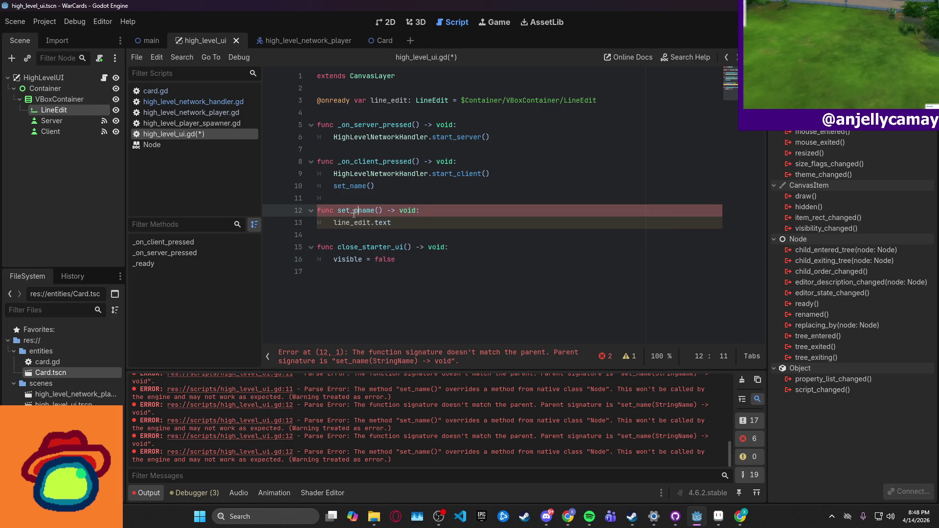
type("r_")
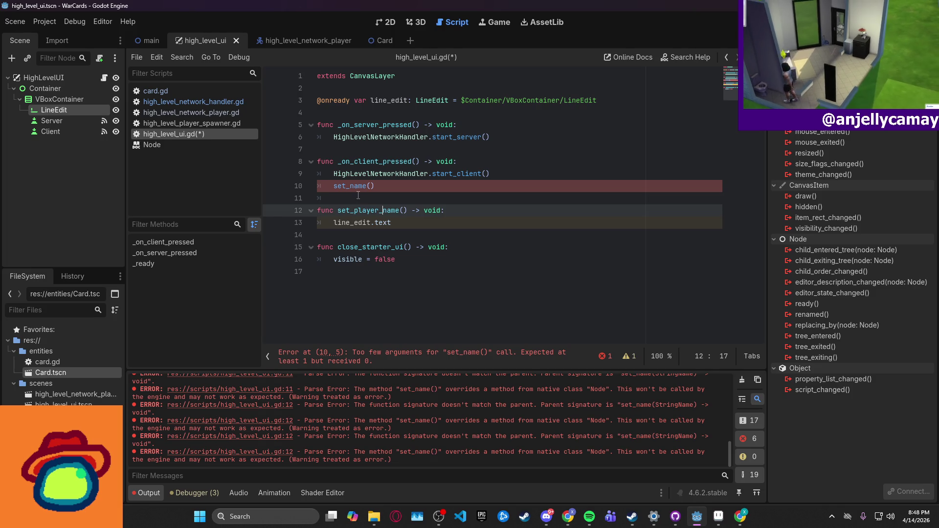
double_click(356, 210)
key("ctrl+c")
double_click(349, 185)
key("ctrl+v")
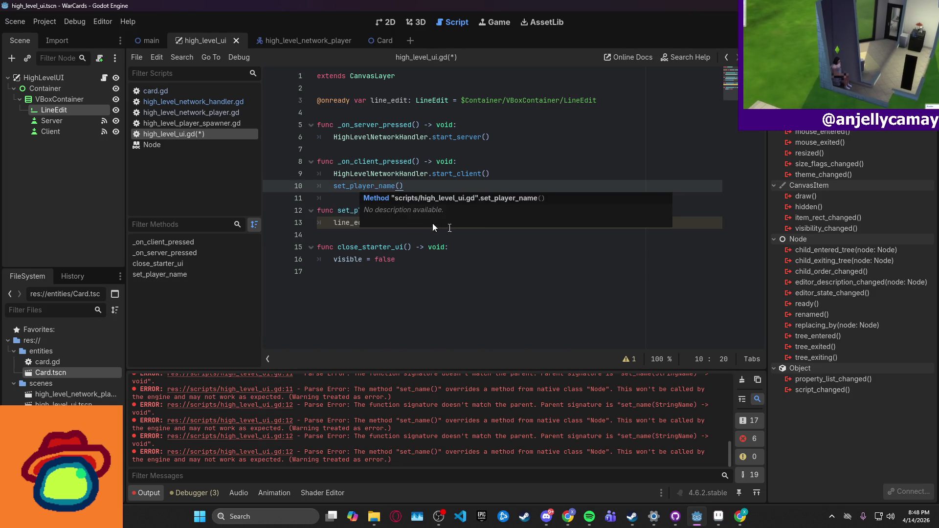
left_click(486, 234)
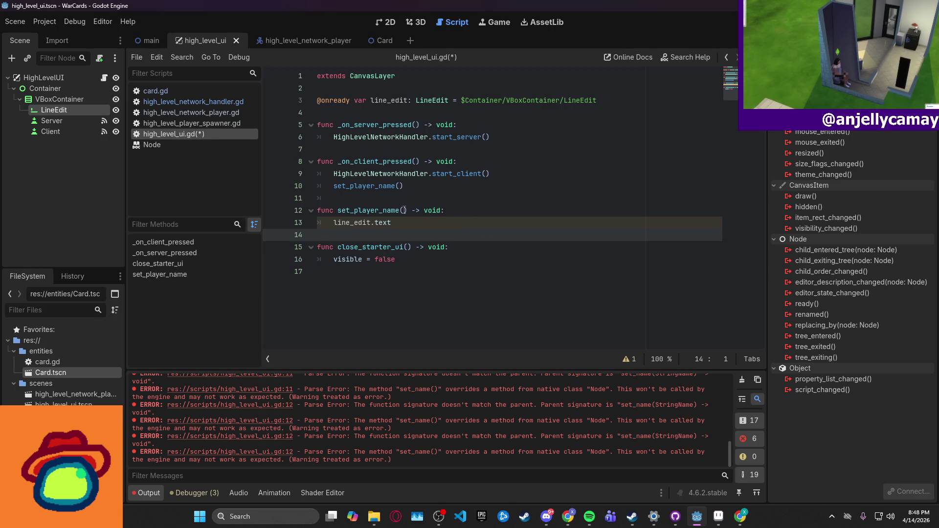
Wrap line_edit.text in print(), clean up stray parentheses, save, and run the game.
left_click(335, 224)
type("pri")
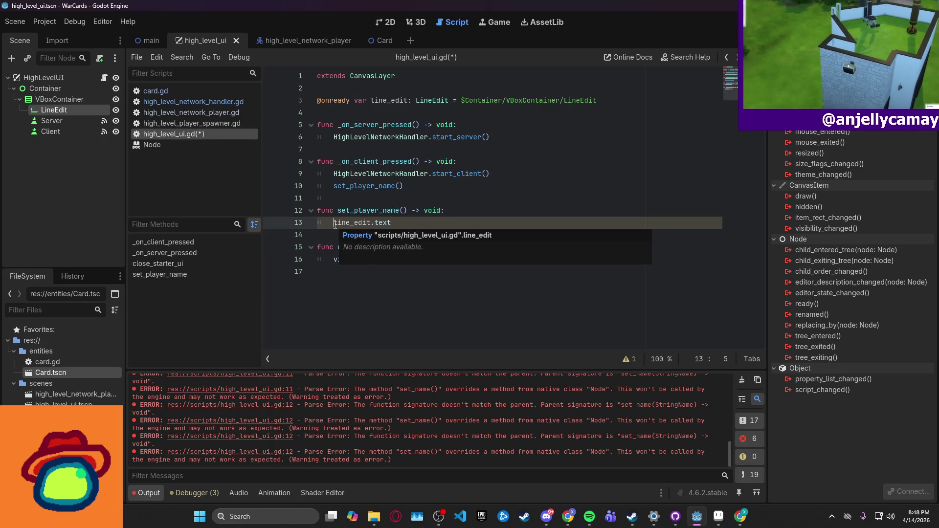
type("nt")
key("Return")
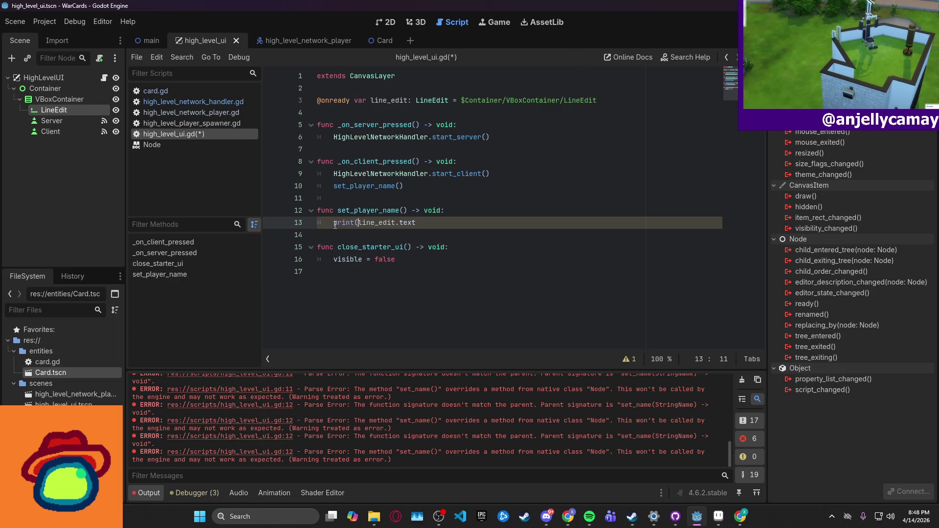
key("ctrl+Right")
type(")")
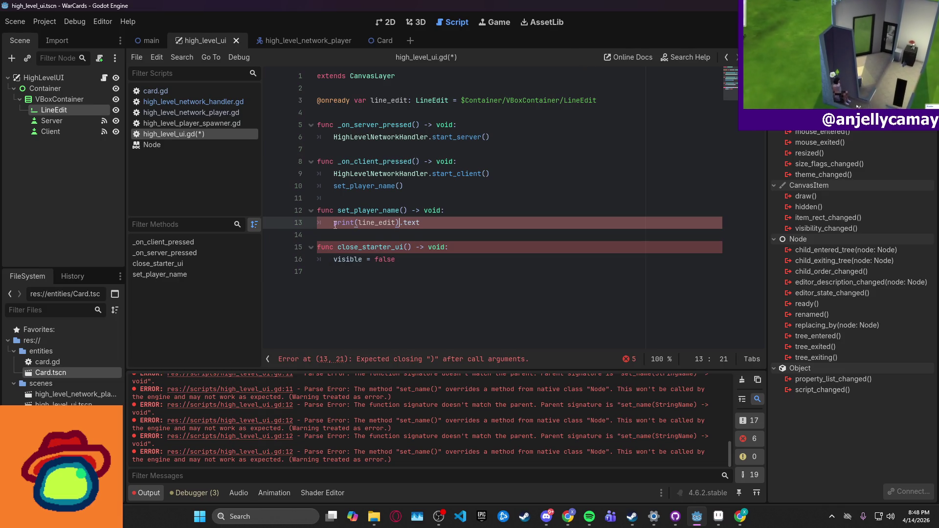
key("ctrl+s")
key("BackSpace")
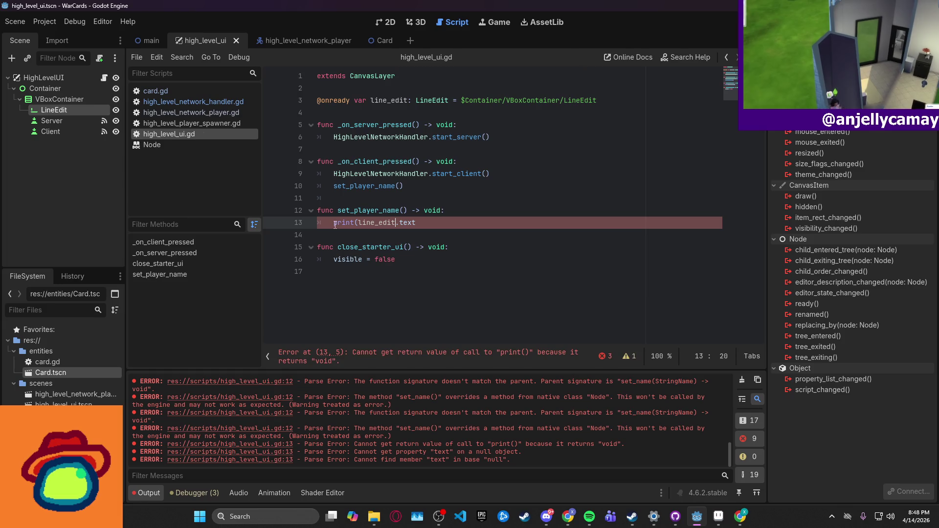
left_click(433, 221)
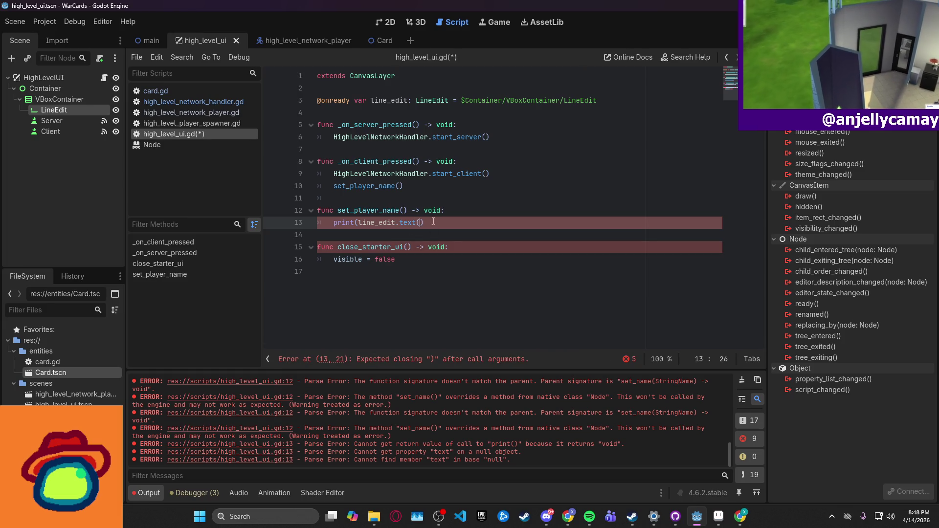
key("BackSpace")
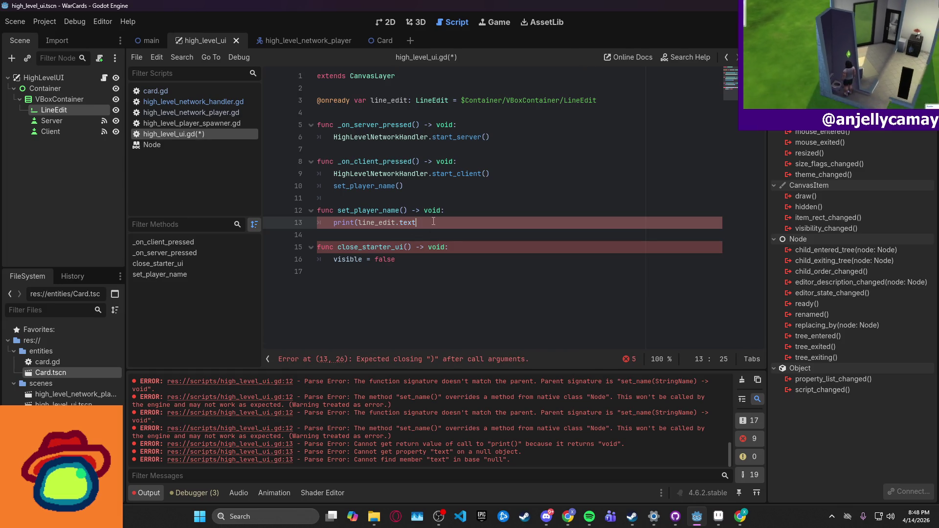
key("F5")
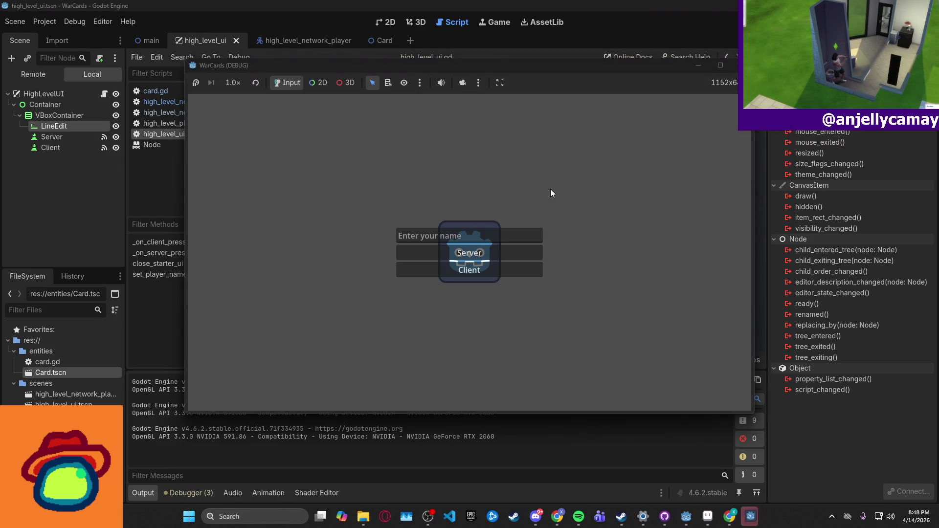
left_click(498, 238)
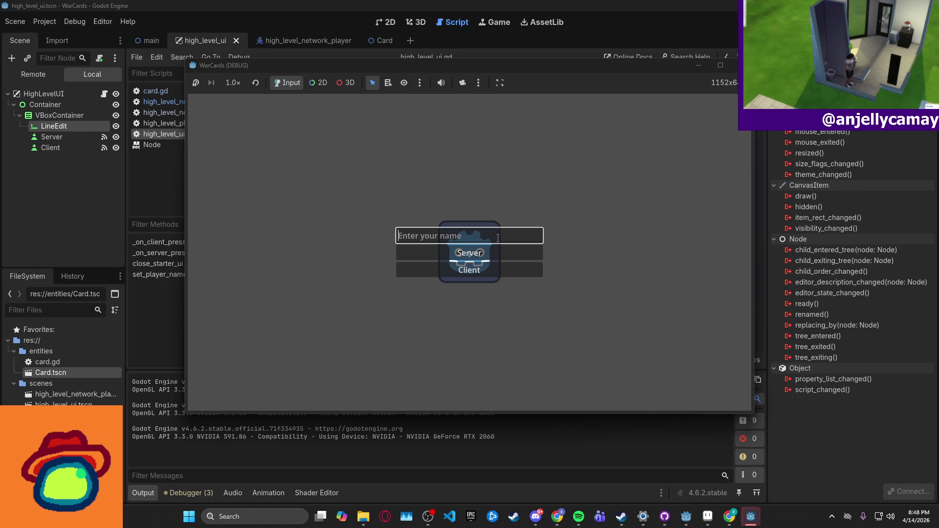
type("xanny")
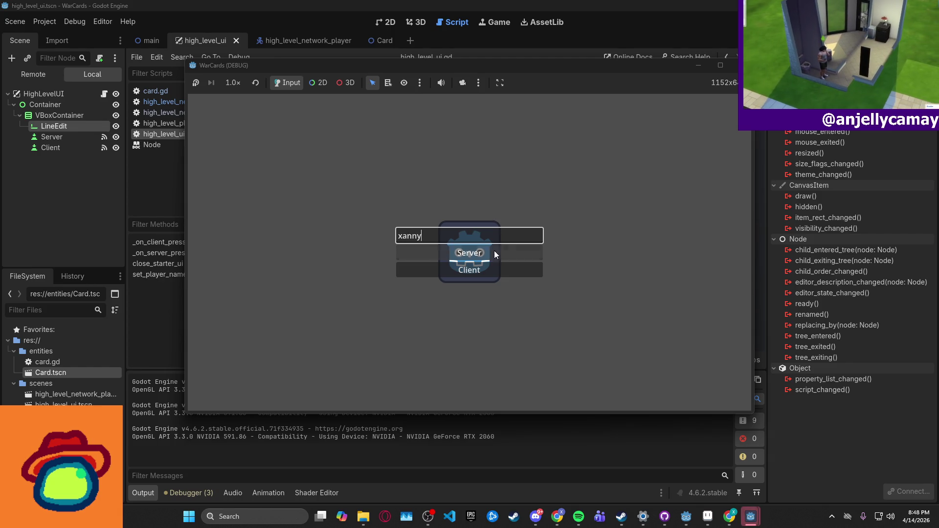
left_click(486, 253)
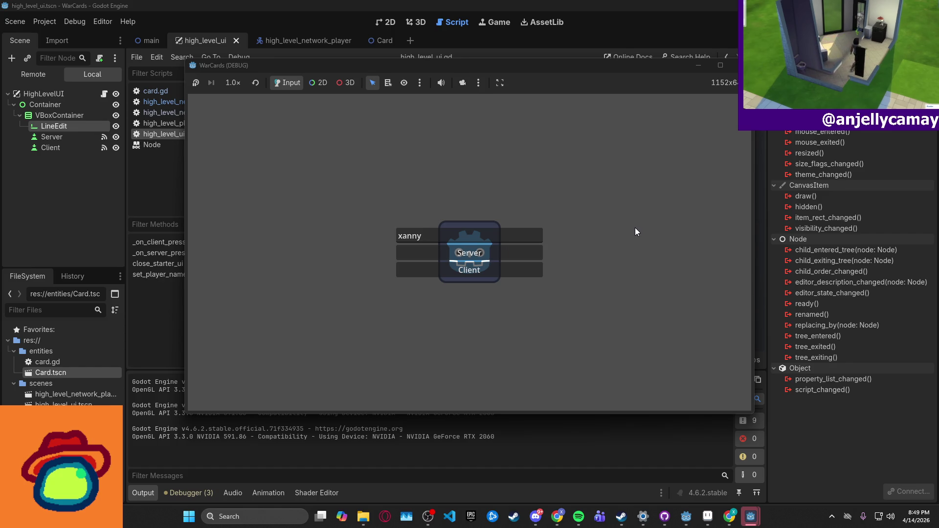
mouse_move(467, 66)
left_mouse_down()
mouse_move(580, 166)
mouse_move(568, 101)
mouse_move(744, 174)
mouse_move(851, 174)
left_mouse_up()
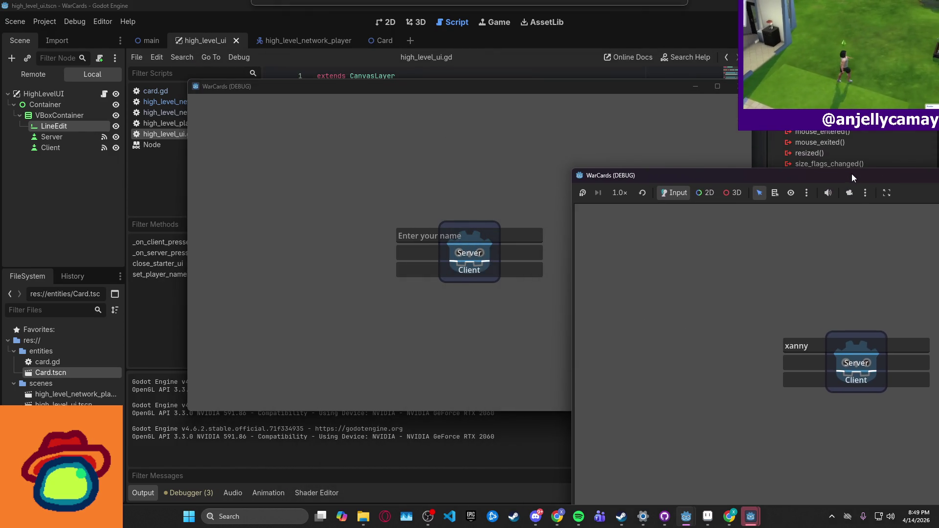
left_click(464, 236)
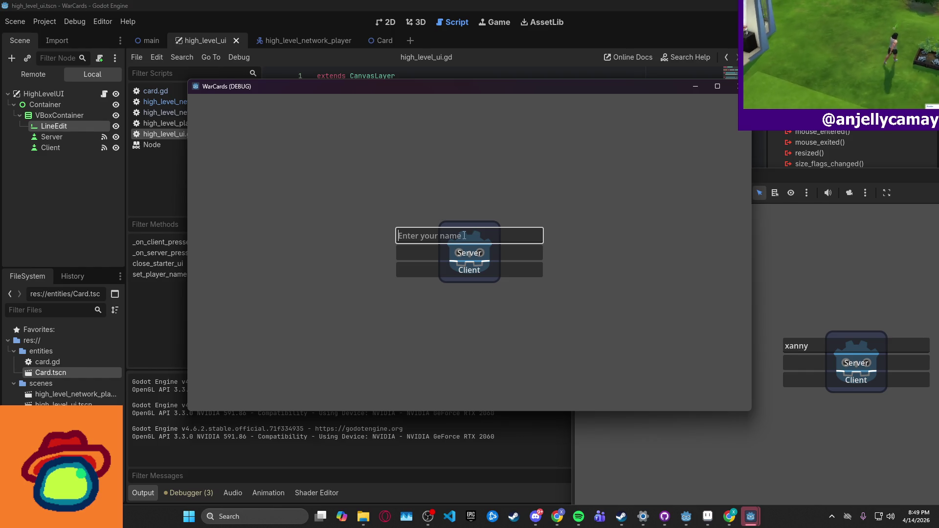
type("xnny")
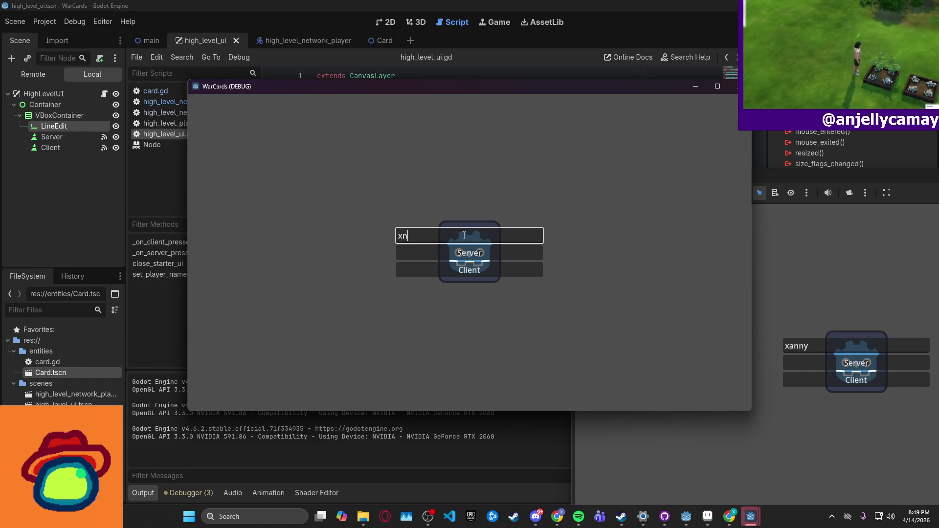
left_click(467, 270)
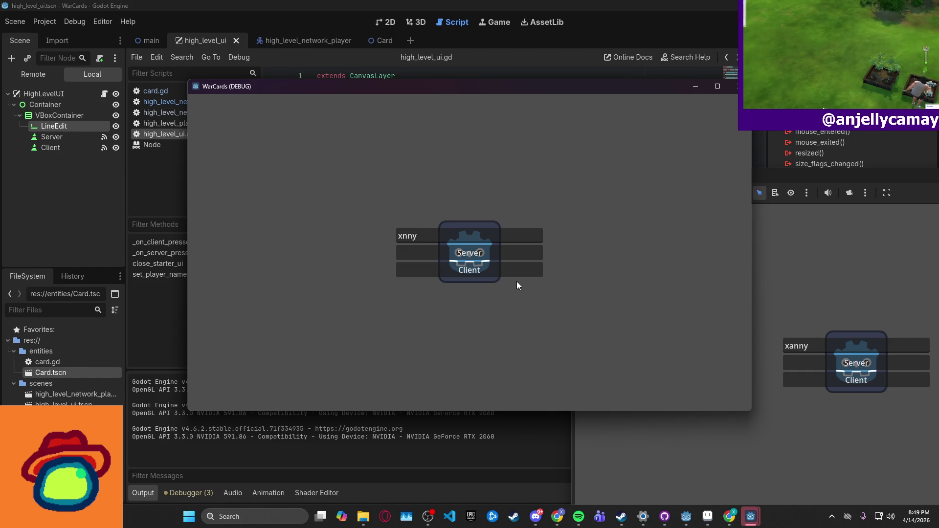
left_click(735, 87)
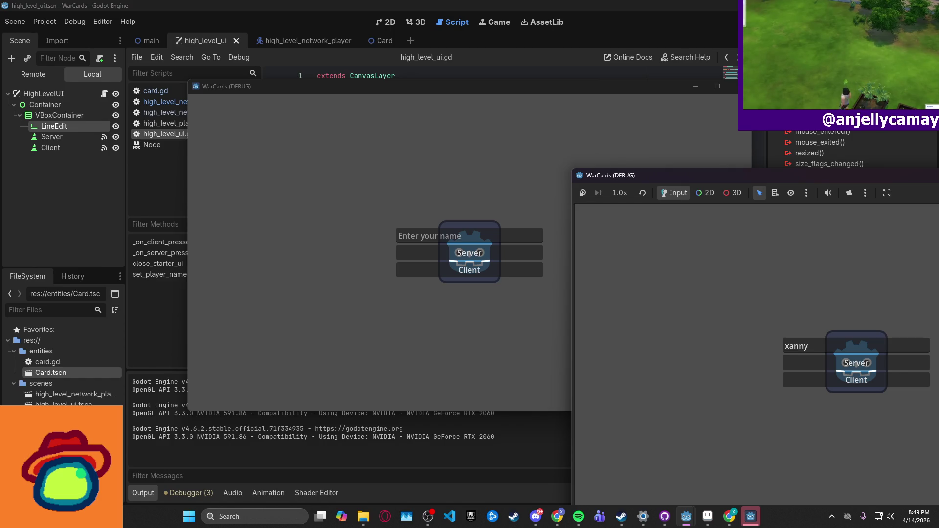
key("F8")
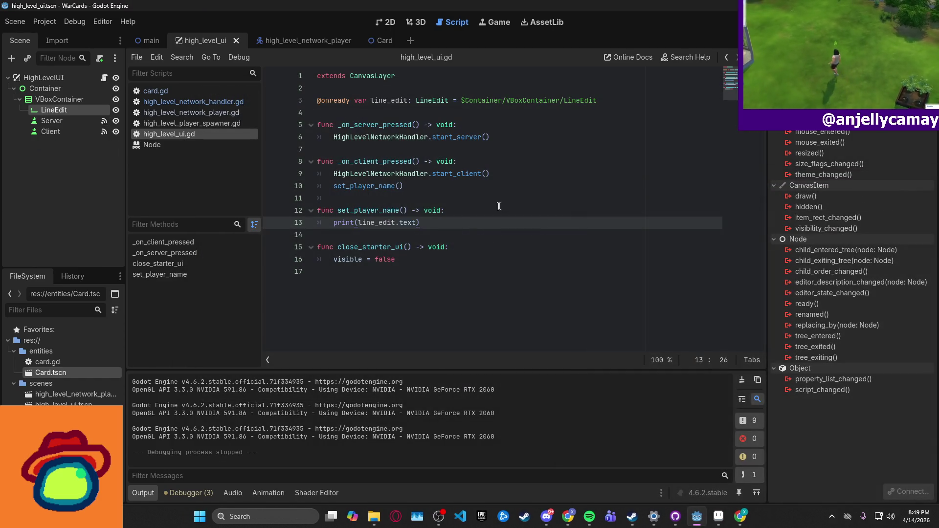
Disconnect the Server button's pressed signal and reconnect it to _on_server_pressed.
left_click(81, 119)
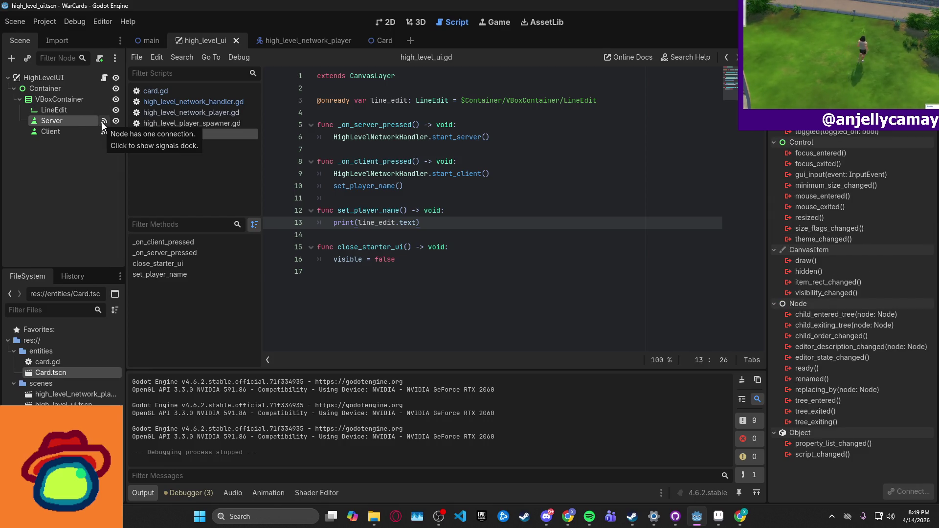
left_click(821, 118)
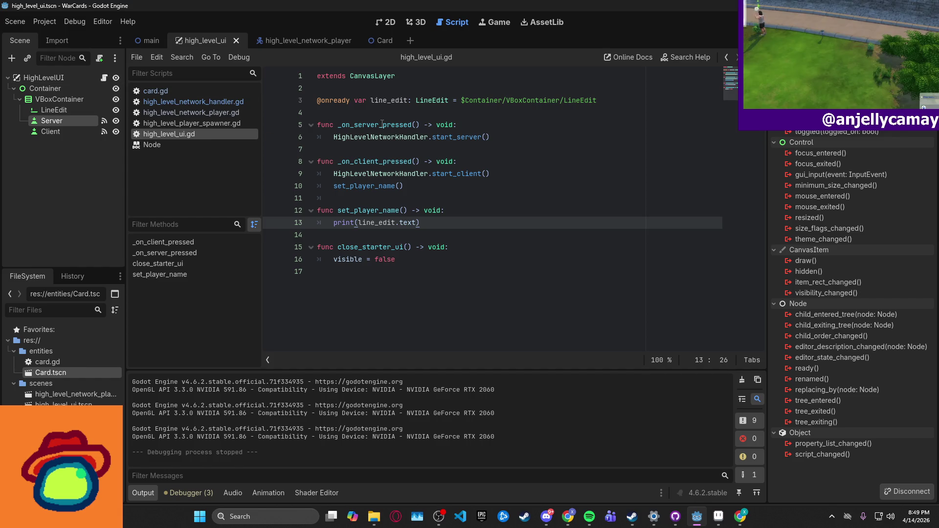
right_click(882, 128)
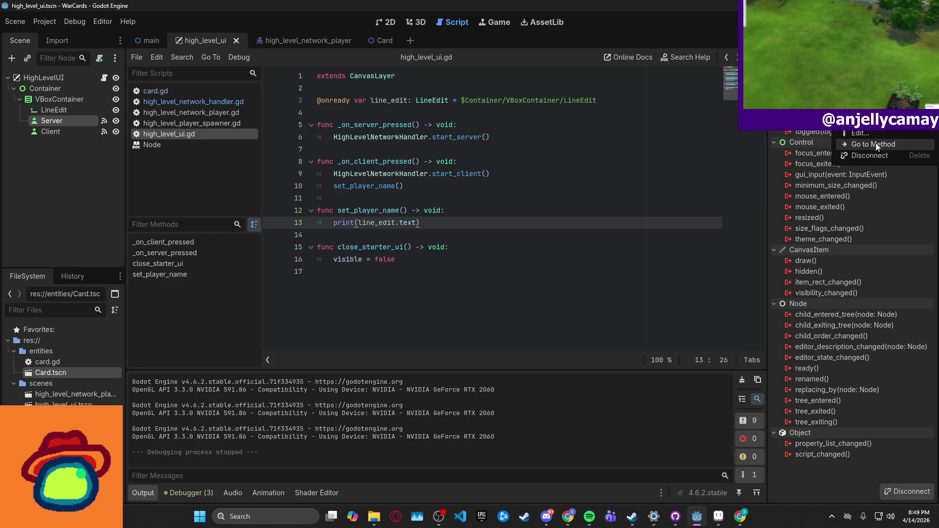
left_click(875, 144)
left_click(186, 112)
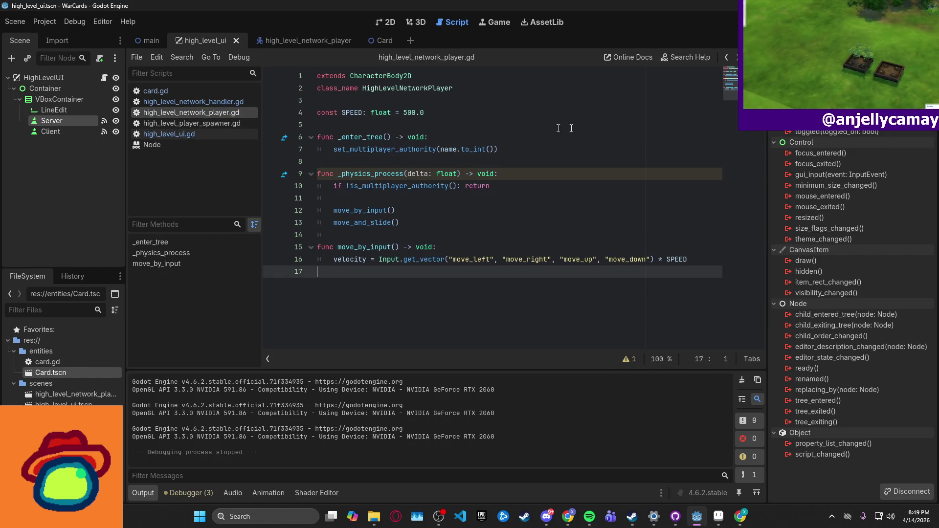
right_click(831, 131)
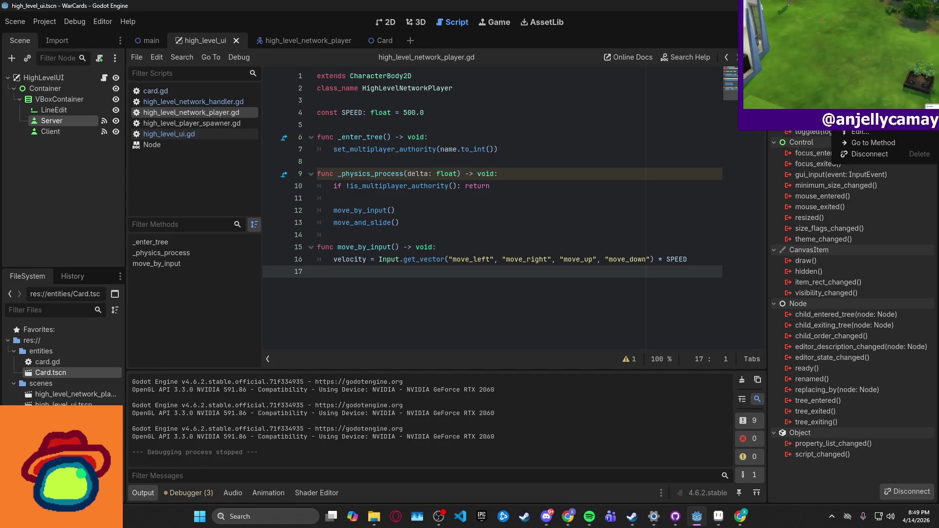
left_click(867, 142)
right_click(863, 134)
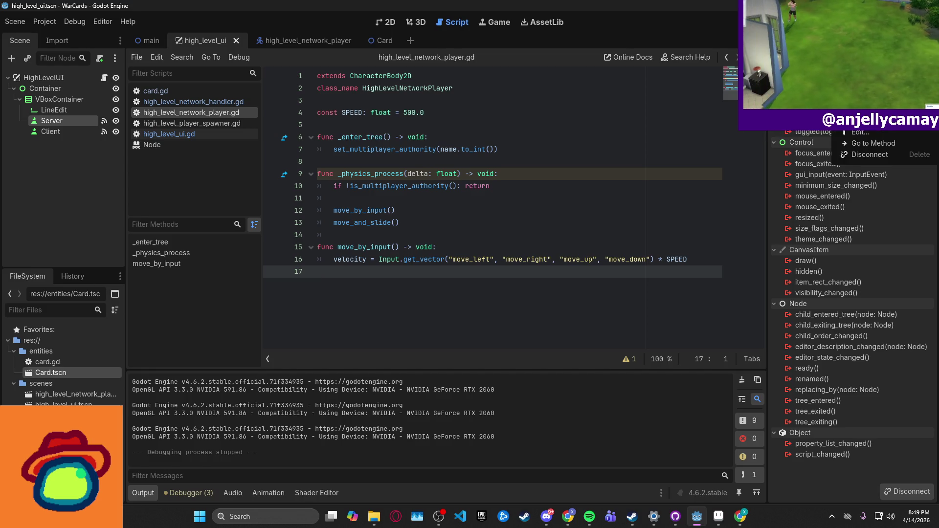
left_click(867, 151)
right_click(821, 110)
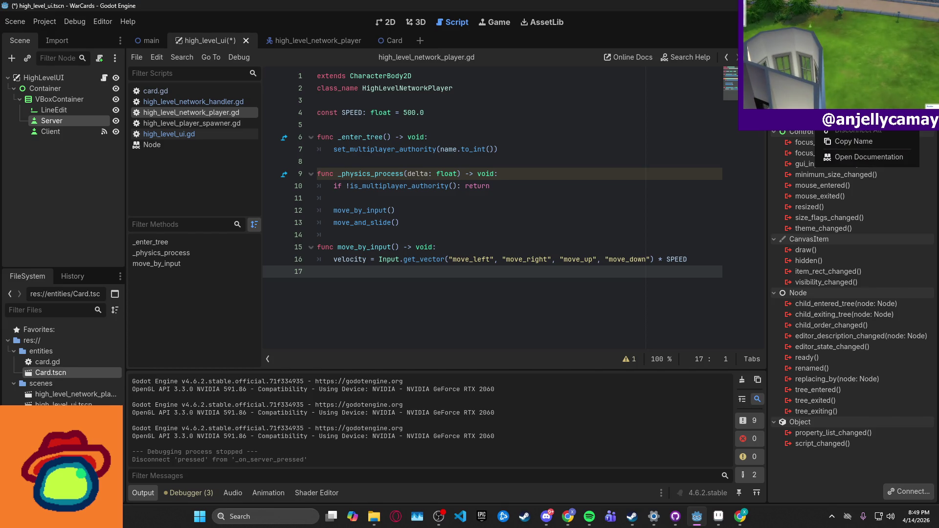
left_click(850, 113)
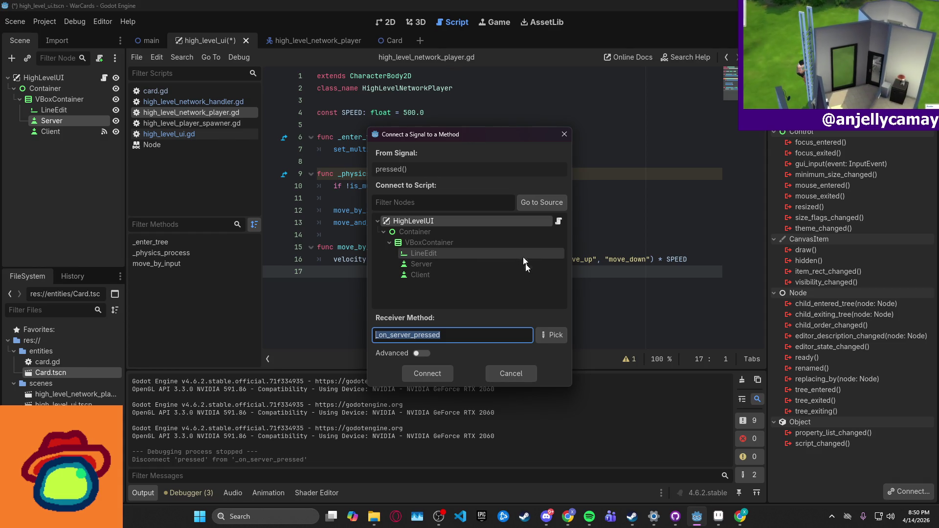
left_click(554, 340)
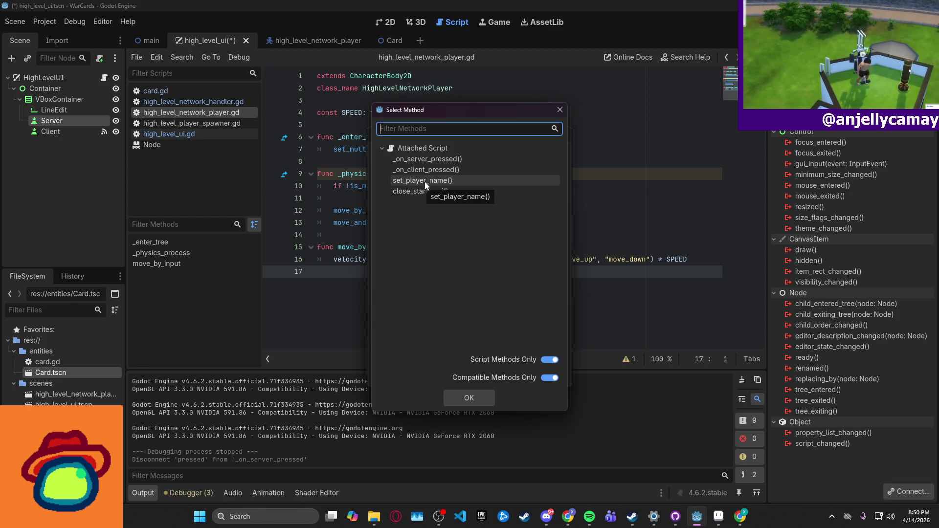
left_click(440, 155)
left_click(468, 397)
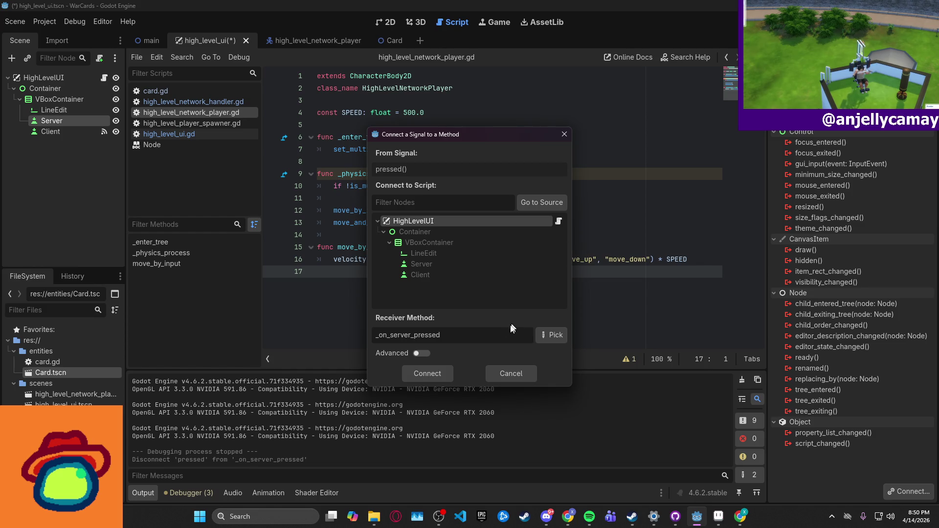
left_click(427, 374)
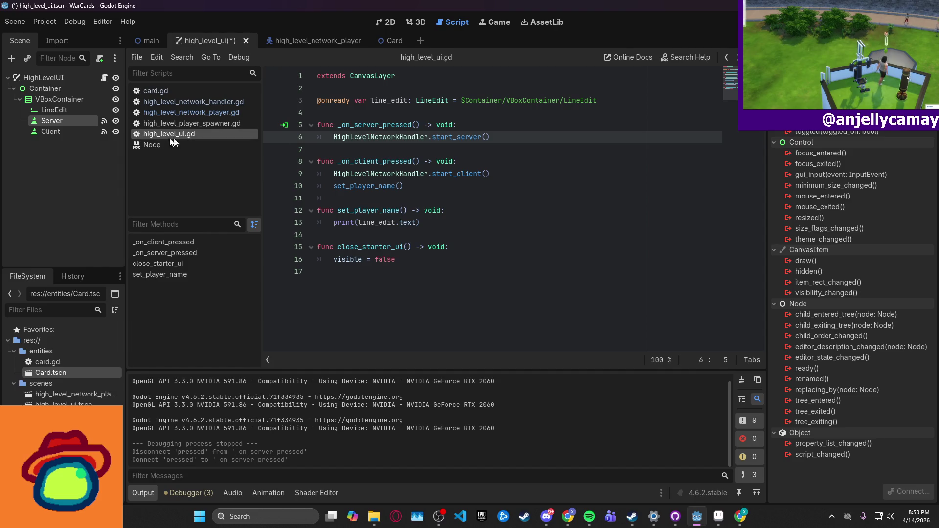
Disconnect the Client button's pressed signal and reconnect it to _on_client_pressed.
left_click(90, 133)
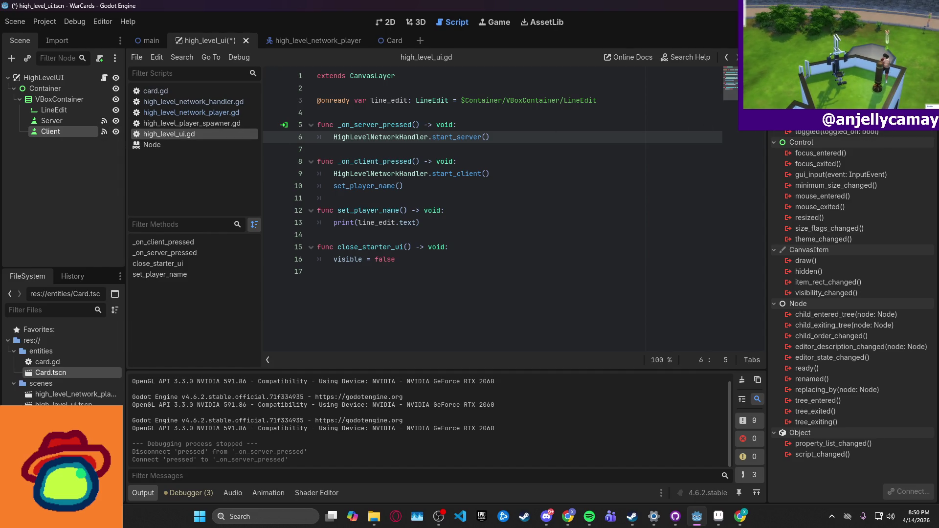
right_click(831, 121)
left_click(860, 152)
right_click(832, 124)
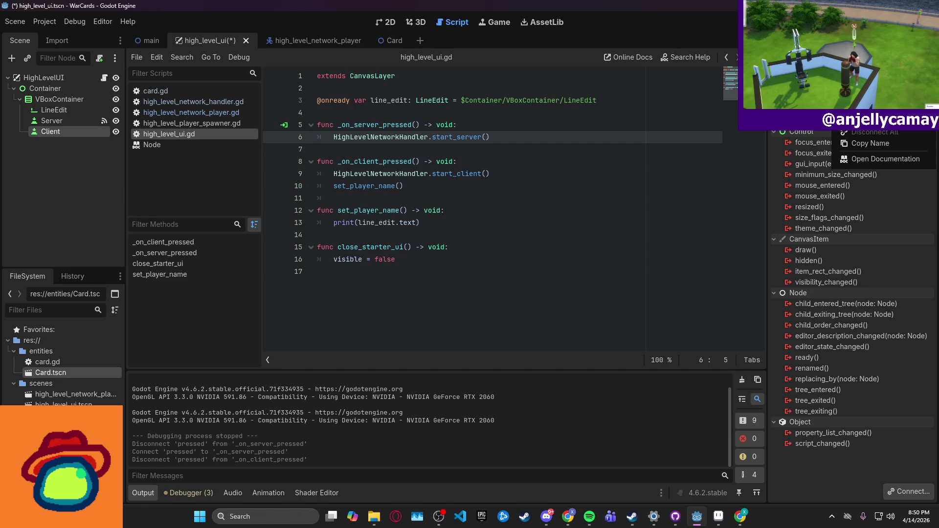
left_click(864, 122)
left_click(559, 338)
left_click(423, 169)
left_click(483, 397)
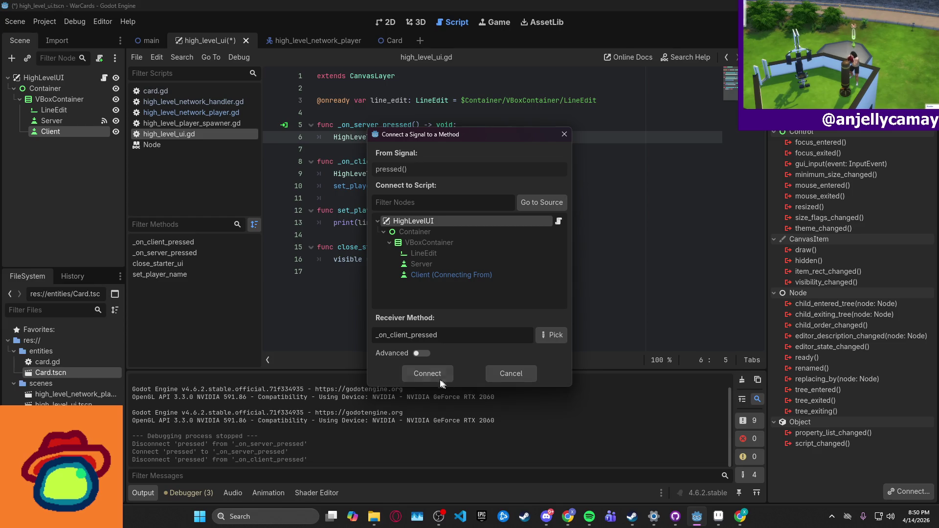
left_click(424, 374)
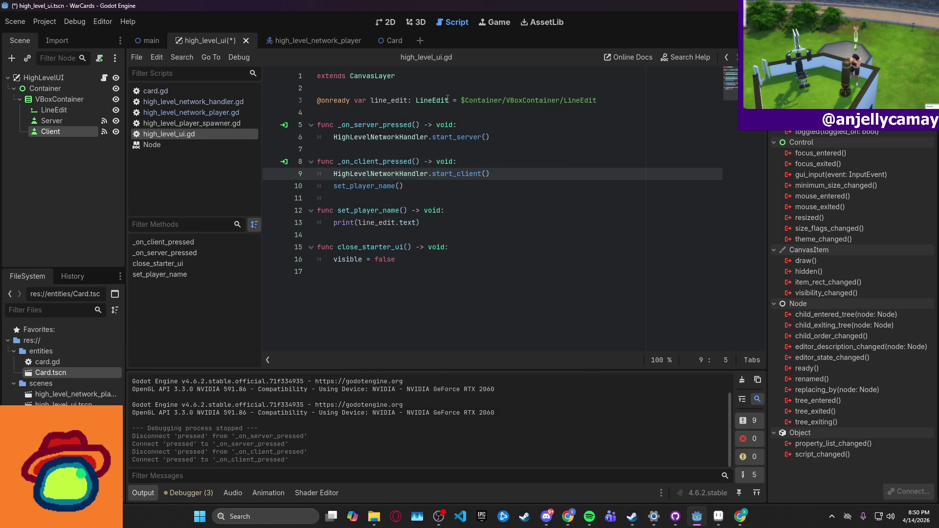
Run the game, host as Server in the game window, then stop it with F8.
key("F5")
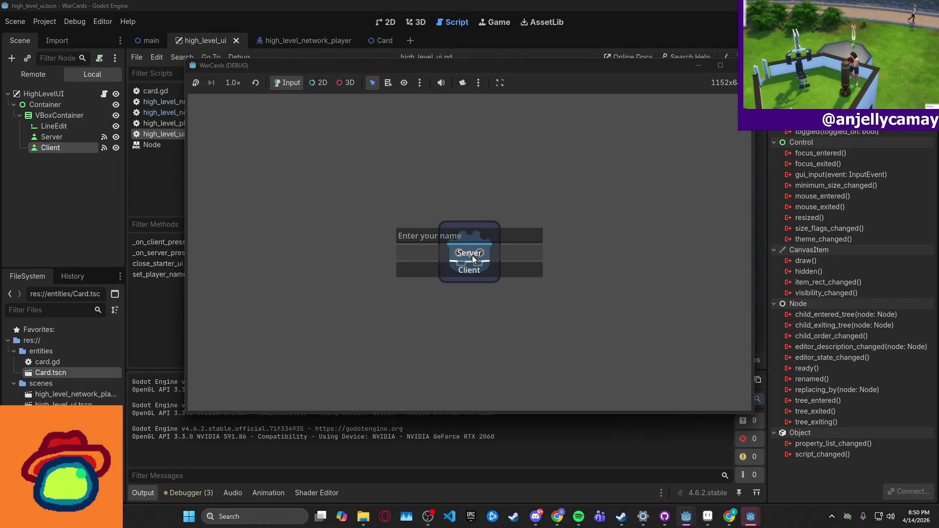
left_click(472, 255)
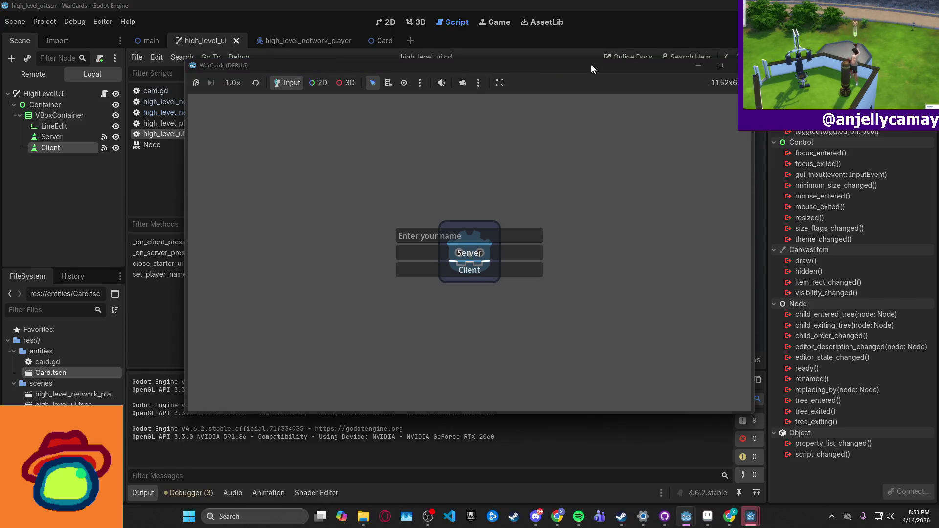
key("F8")
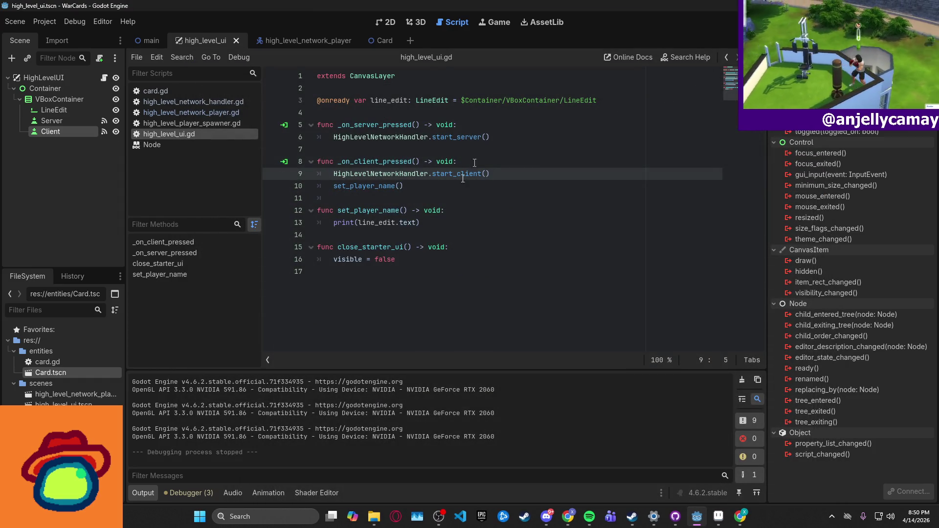
Add close_starter_ui() calls after start_server() and set_player_name(), save, and run the game.
double_click(406, 247)
key("ctrl+c")
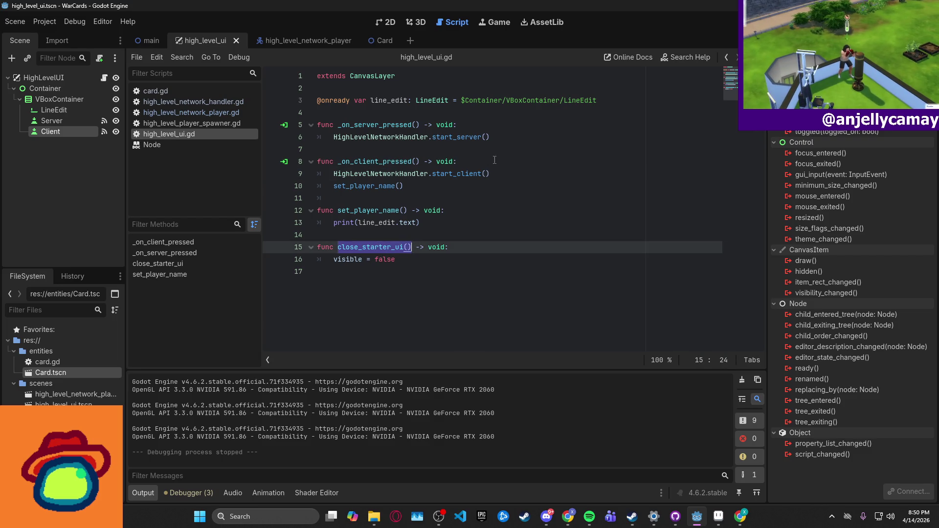
left_click(516, 136)
key("Return")
key("ctrl+v")
type("()")
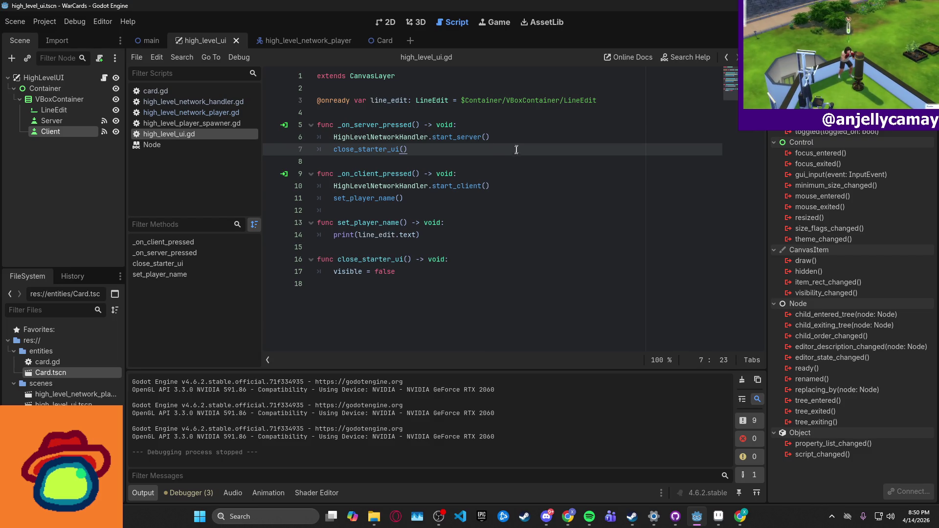
left_click(460, 197)
key("Return")
key("ctrl+v")
type("()")
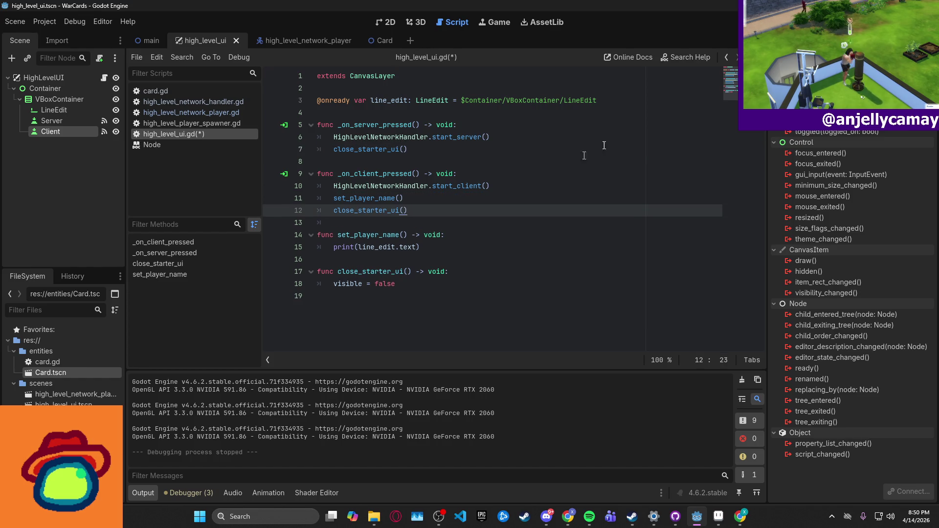
key("ctrl+s")
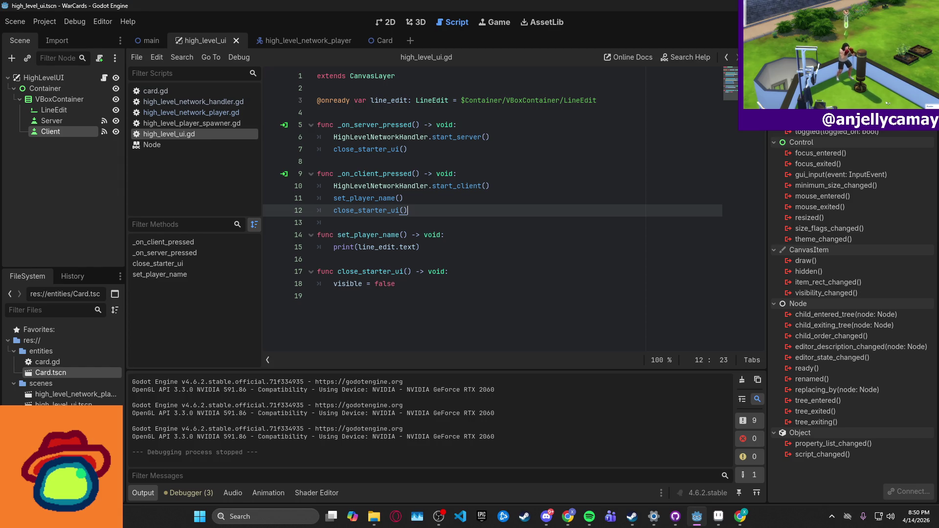
key("F5")
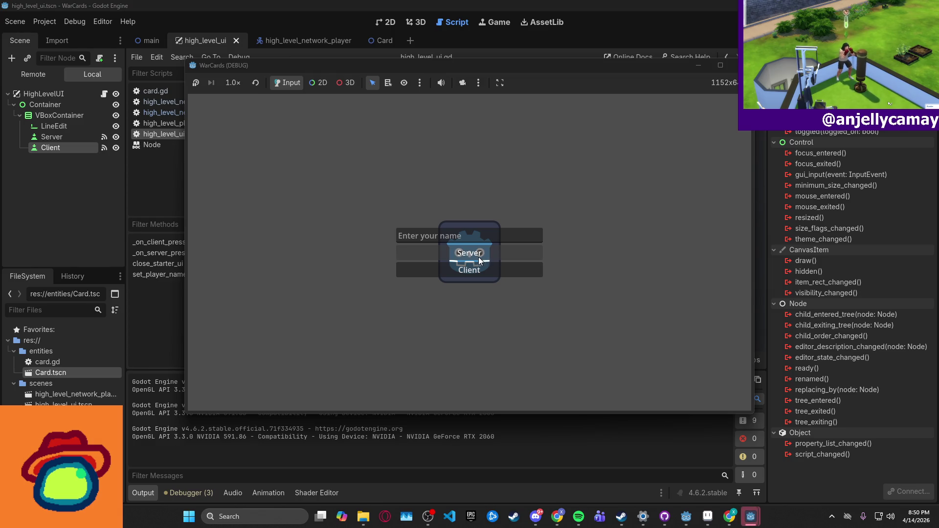
Host as Server in one window, join as Client with a typed player name in the other, then close one window.
left_click(494, 253)
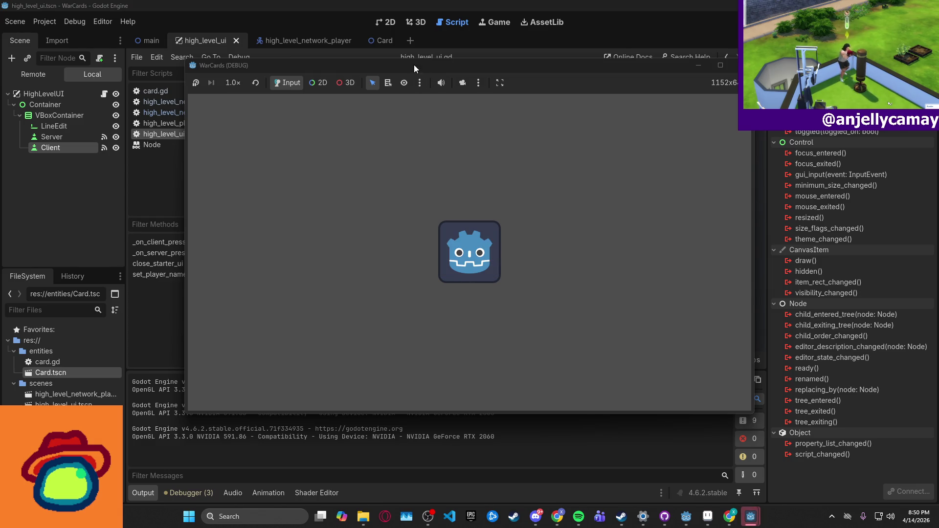
left_click_drag(414, 65, 753, 170)
left_click(480, 272)
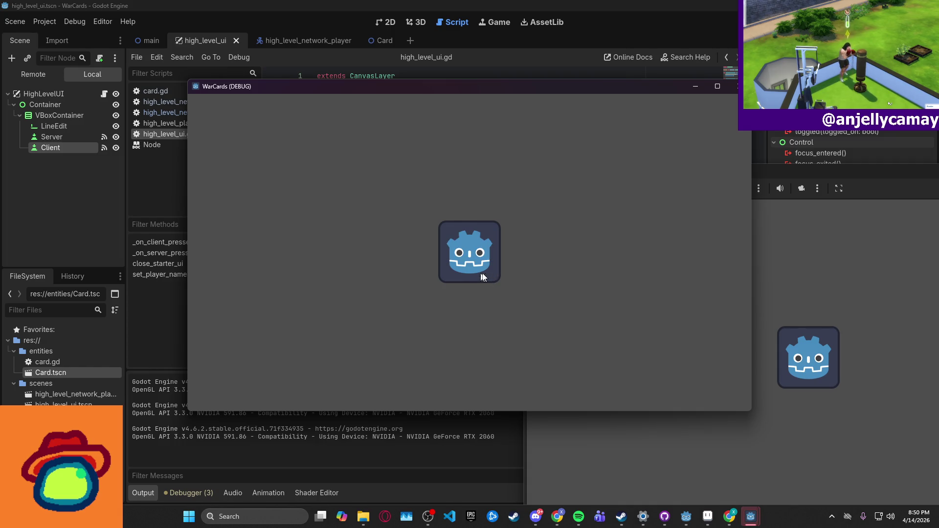
mouse_move(444, 85)
left_mouse_down()
mouse_move(489, 83)
mouse_move(635, 29)
left_mouse_up()
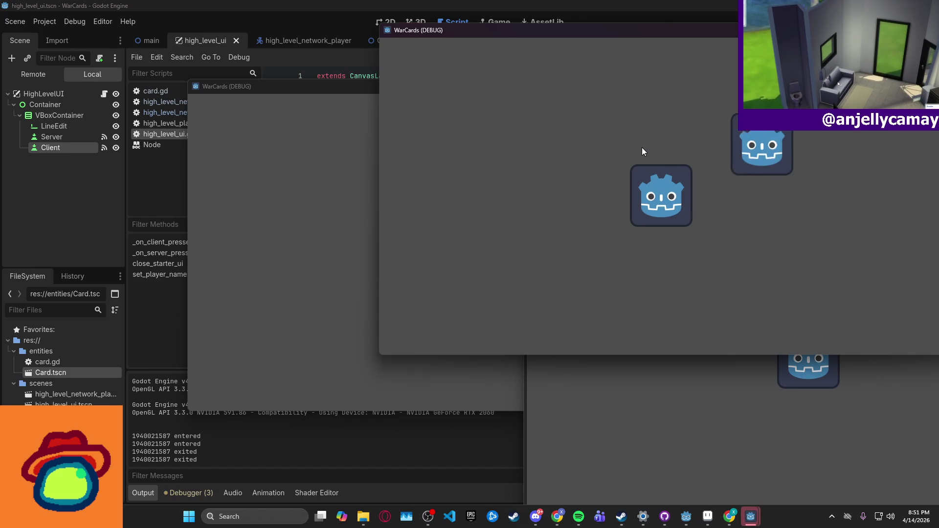
left_click(256, 291)
left_click(448, 231)
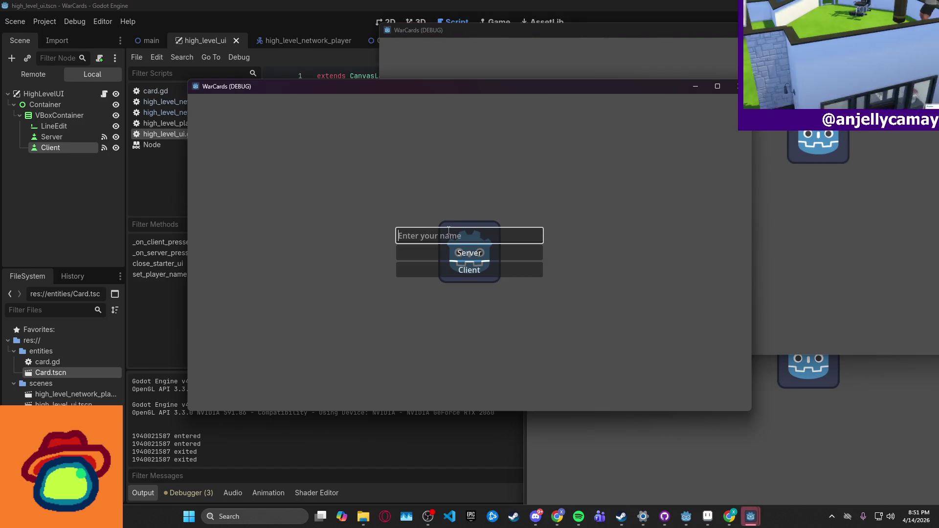
type("xanny")
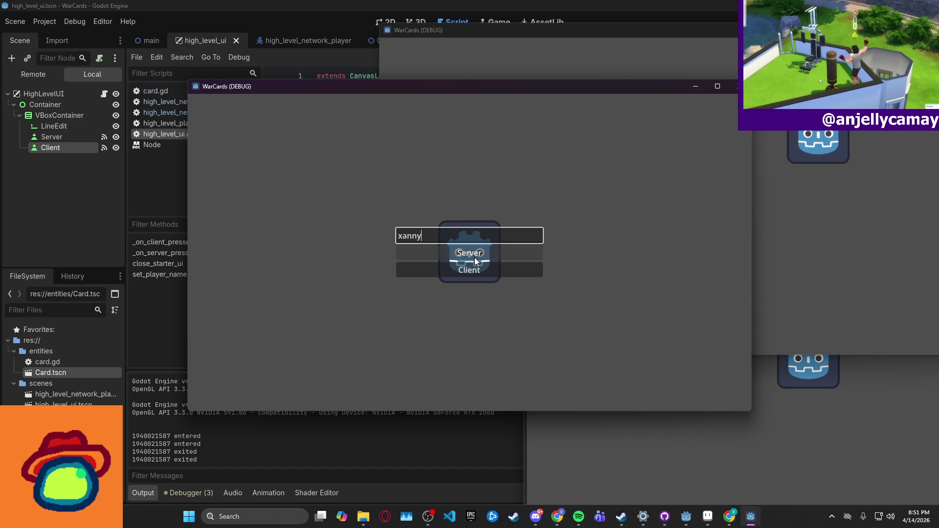
left_click(473, 270)
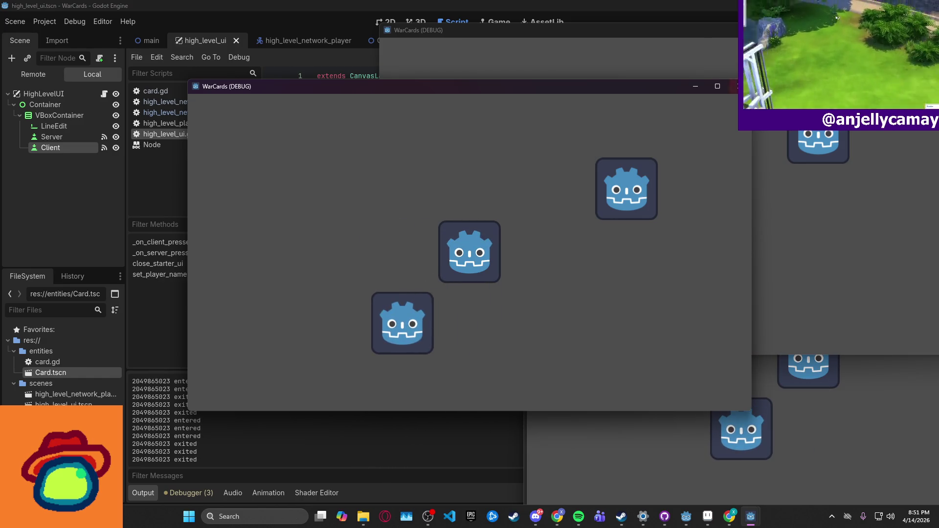
left_click(738, 86)
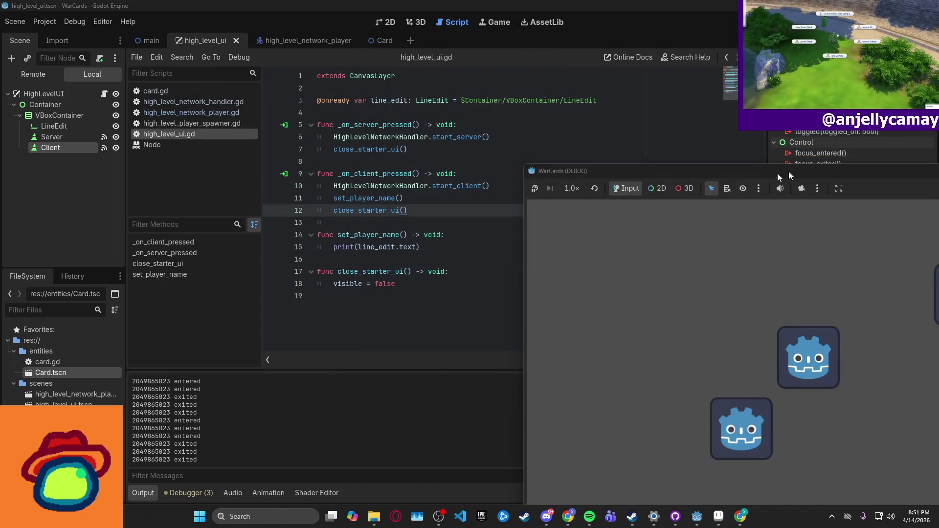
Close the remaining game window and open high_level_network_handler.gd.
left_click(806, 179)
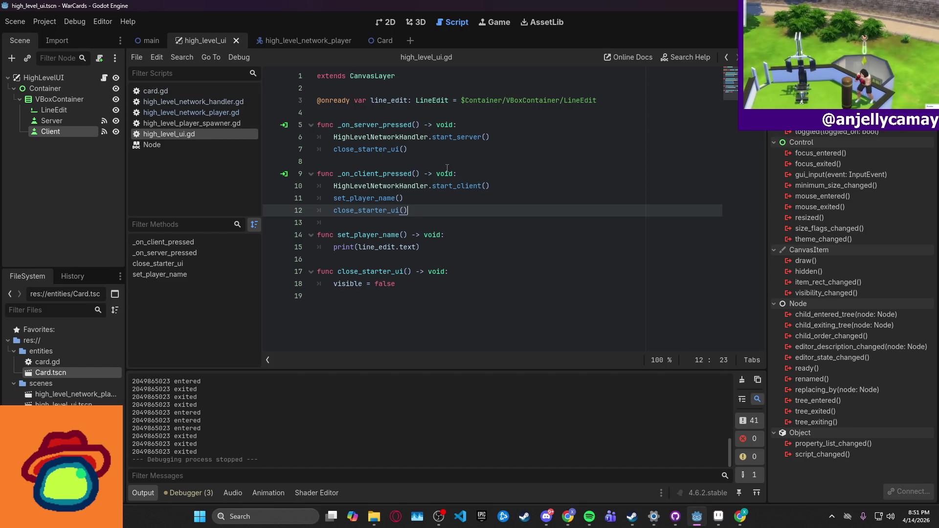
left_click(459, 186, "ctrl")
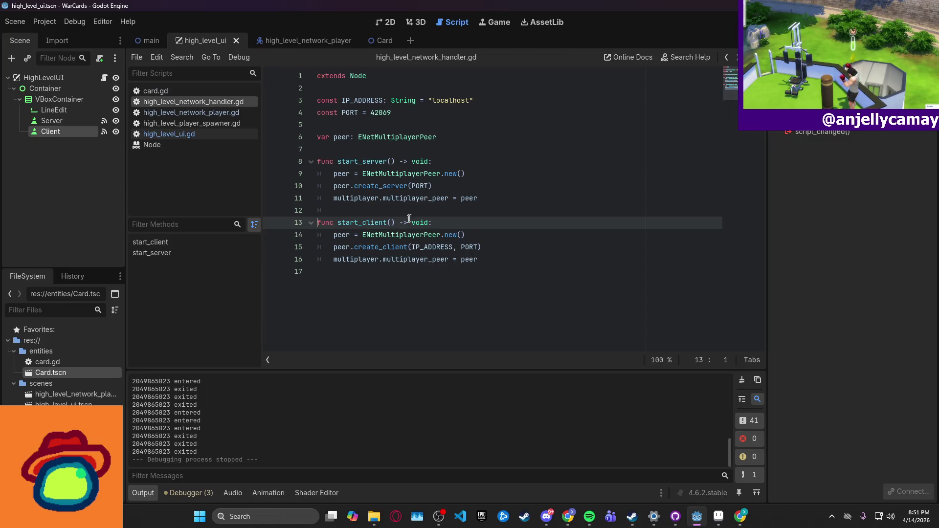
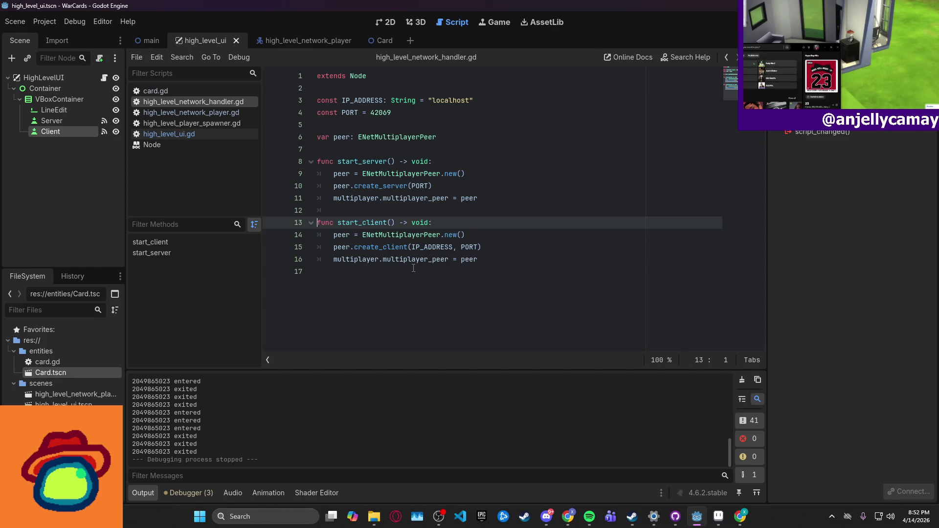
Read high_level_network_player.gd and the set_multiplayer_authority docs, then view the player scene in 2D.
left_click(212, 113)
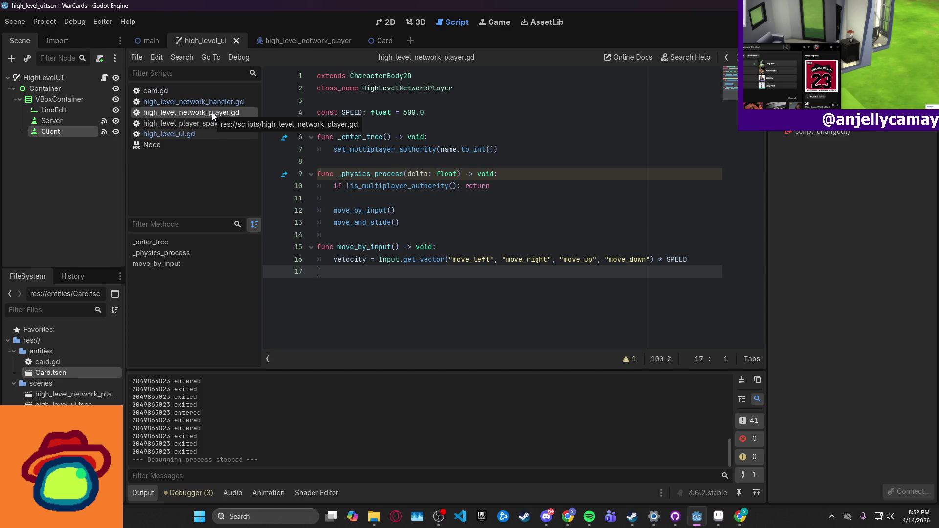
left_click(396, 149)
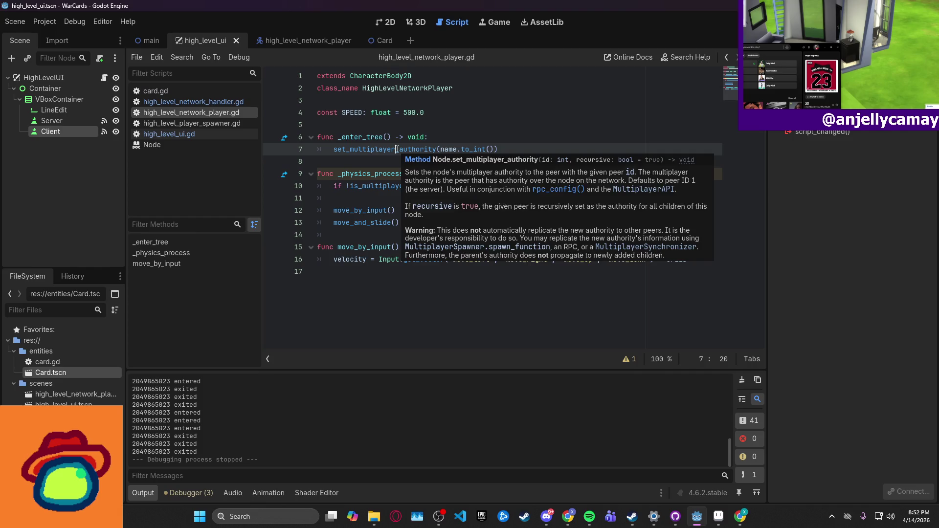
left_click(397, 149, "ctrl")
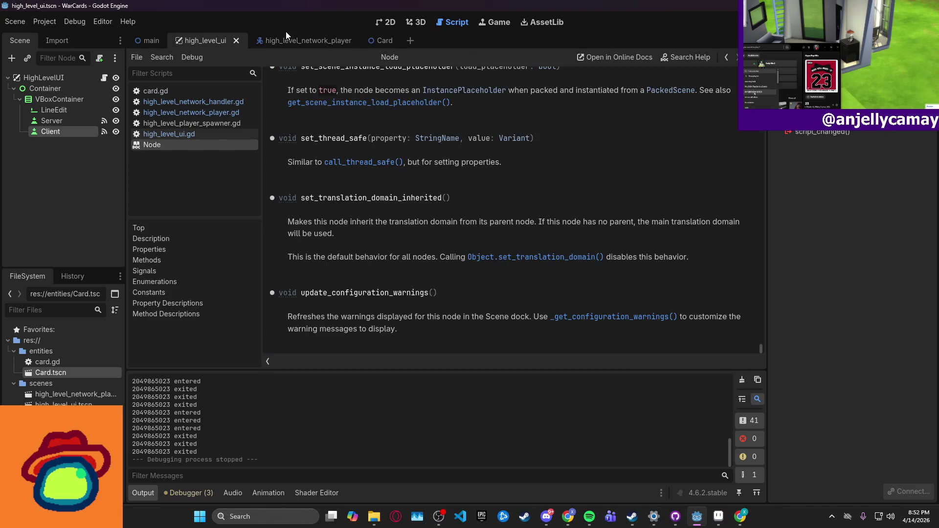
left_click(298, 40)
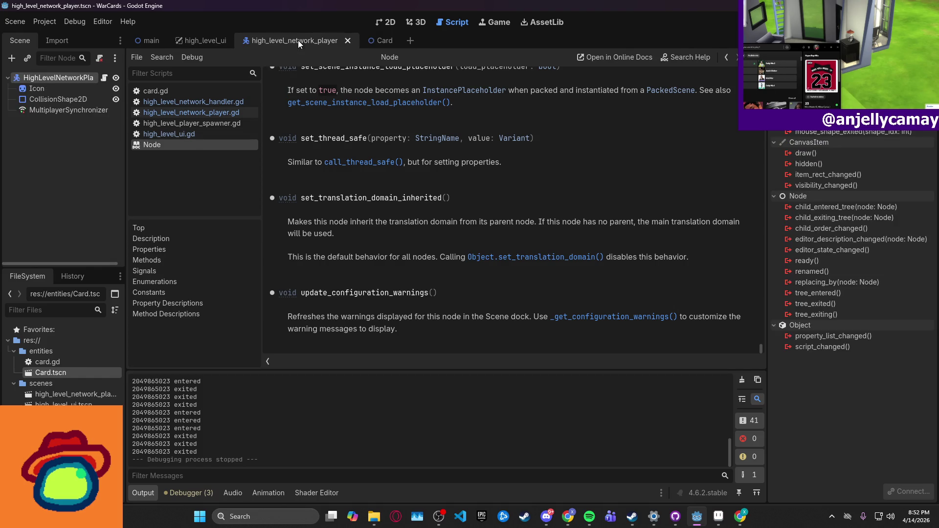
left_click(388, 22)
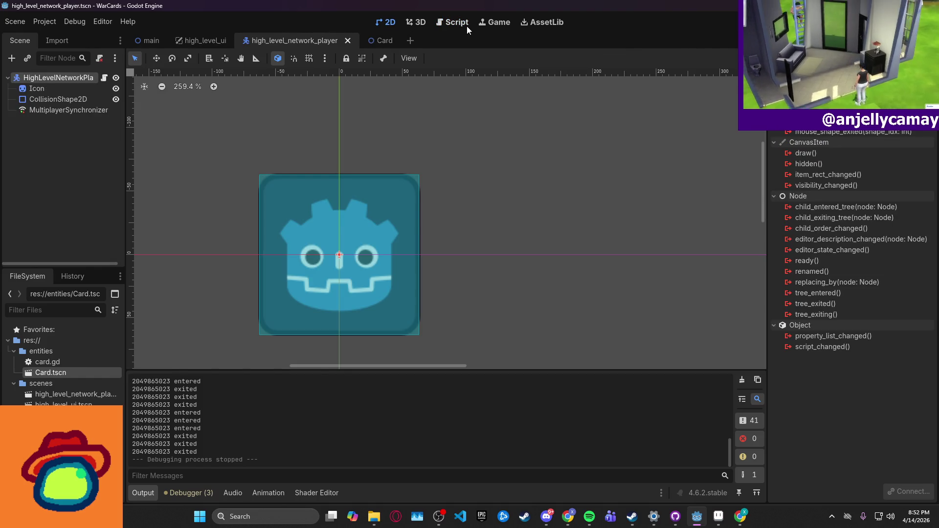
Go back to the Script workspace showing the high_level_network_player.gd code.
left_click(451, 22)
left_click(103, 78)
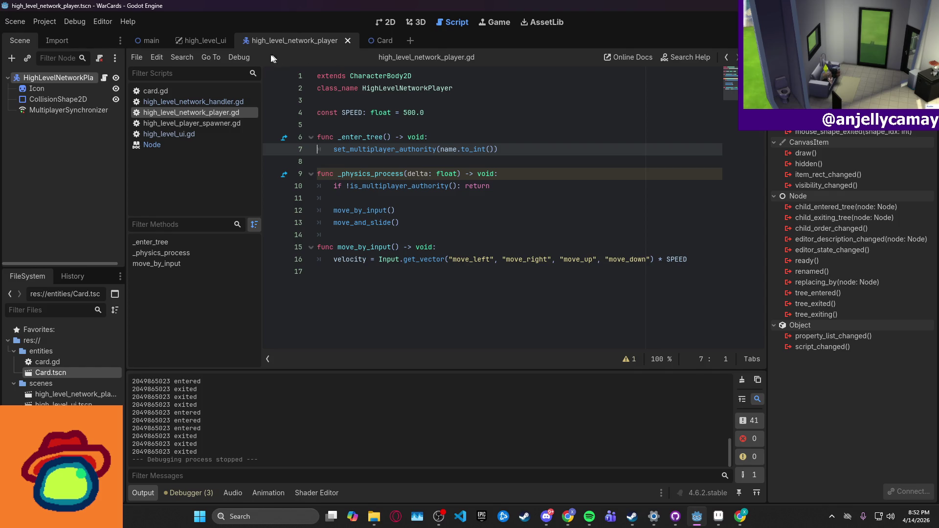
Check high_level_player_spawner.gd, then open high_level_ui.gd with the caret after line_edit.
left_click(209, 126)
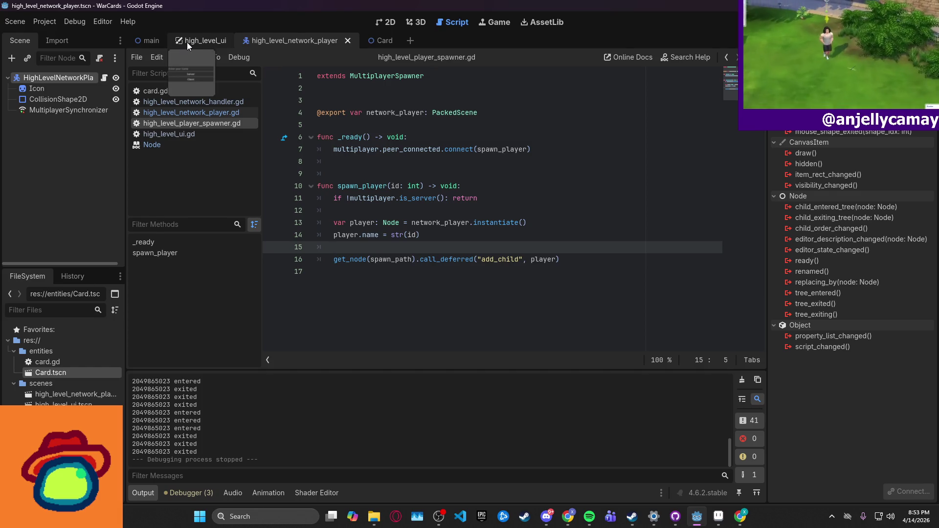
left_click(155, 38)
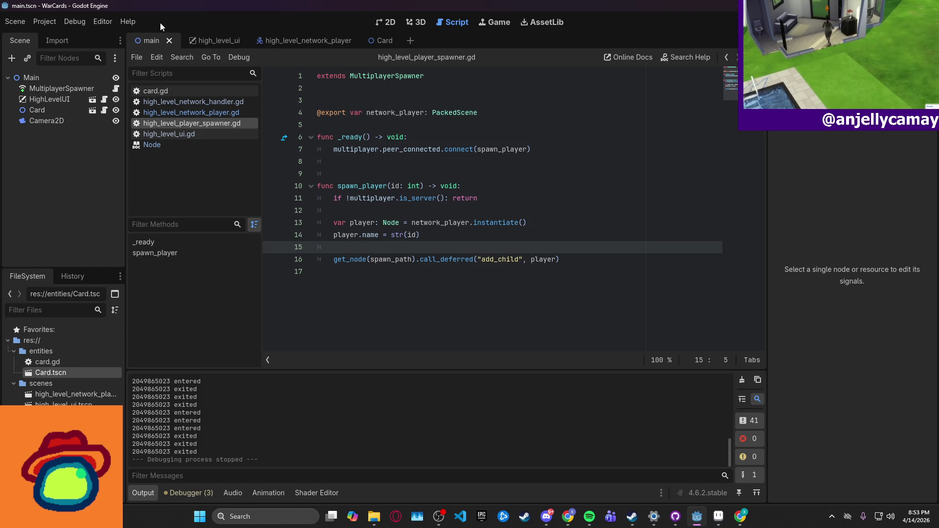
left_click(216, 40)
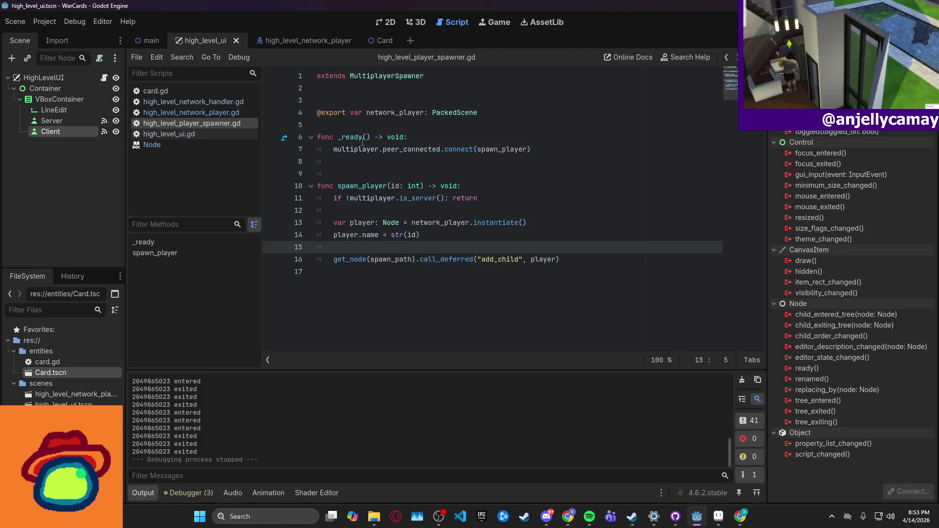
left_click(507, 111)
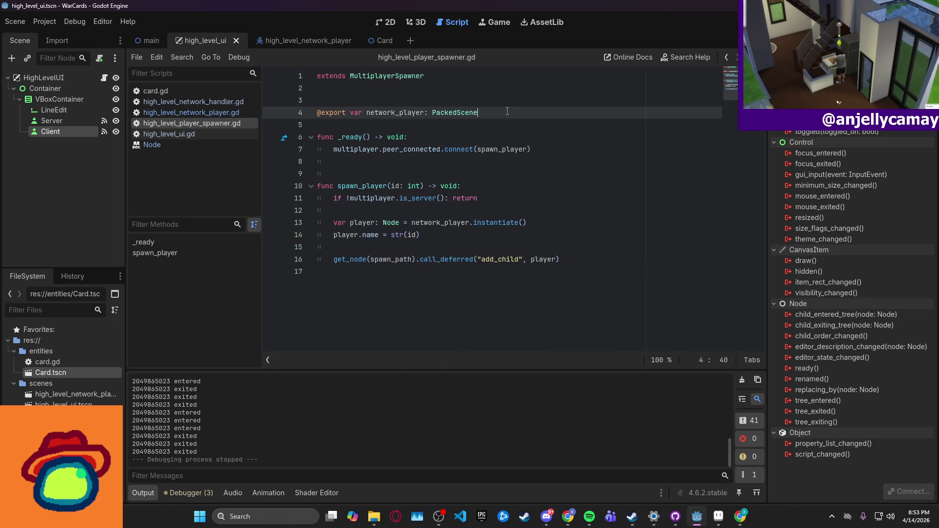
left_click(104, 77)
left_click(656, 101)
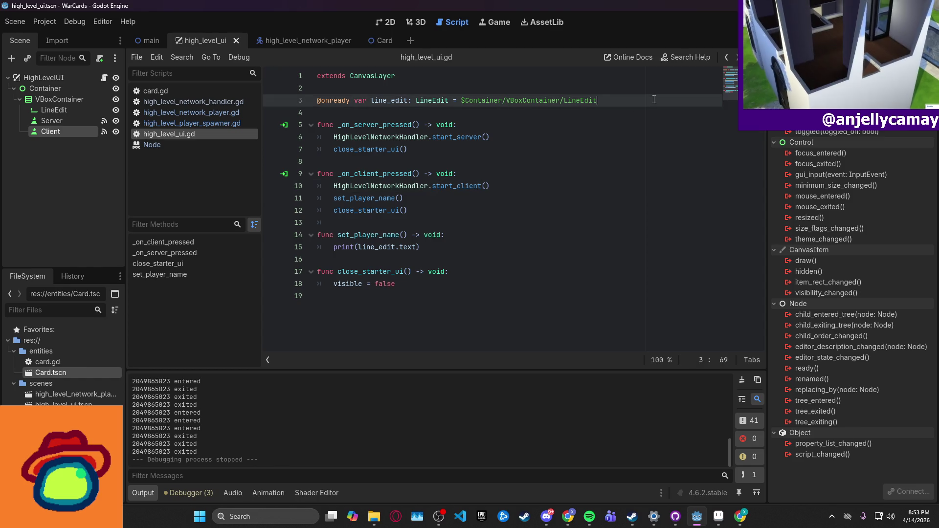
Add 'signal player_name_set(player_name: String)' on a new line below the line_edit declaration.
key("Return")
key("Return")
type("signal ")
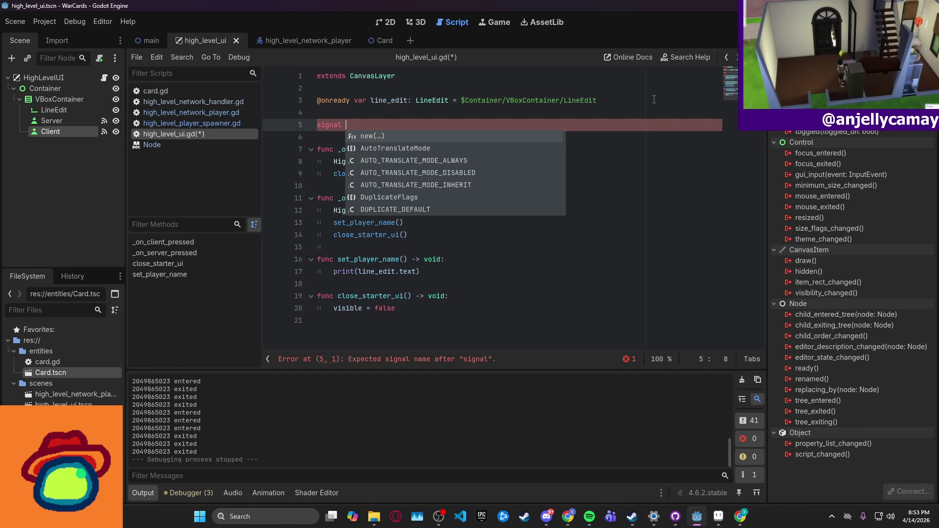
type("c")
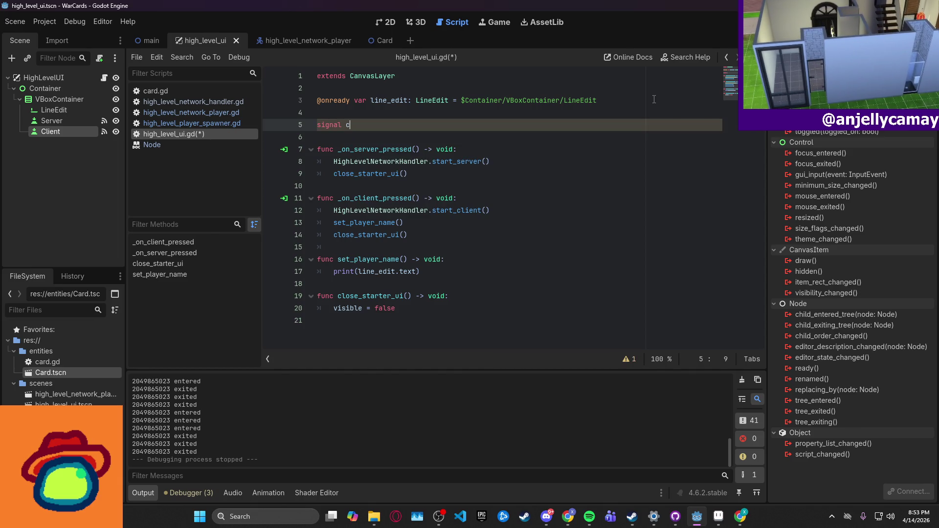
key("BackSpace")
type("player_name")
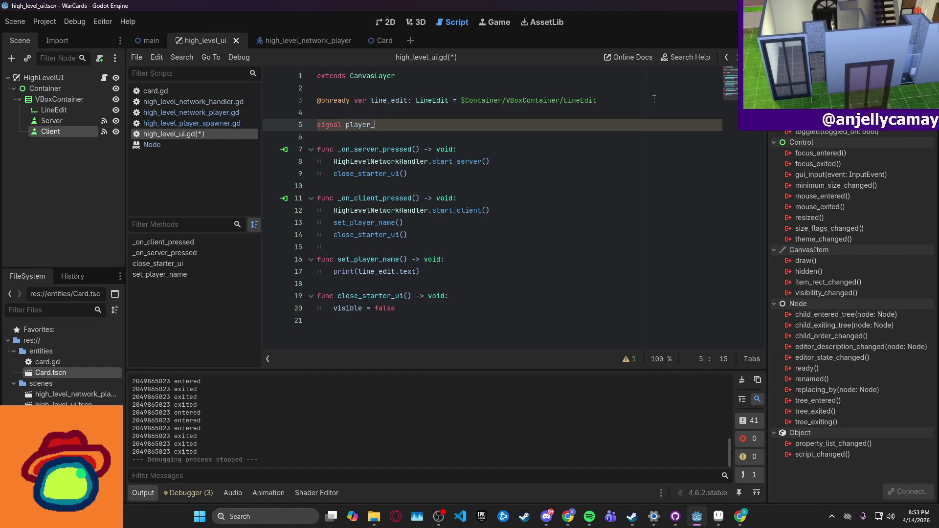
type("_set(")
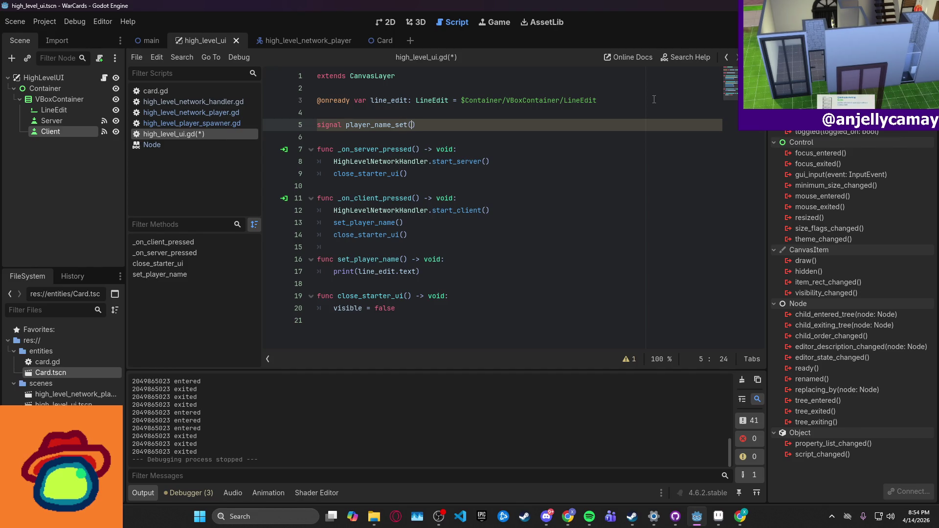
type("\"")
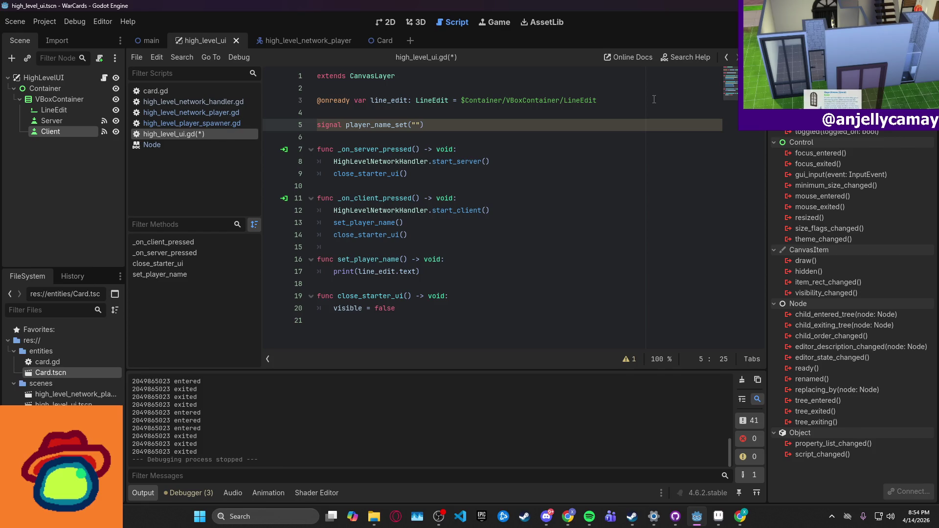
key("BackSpace")
type("st")
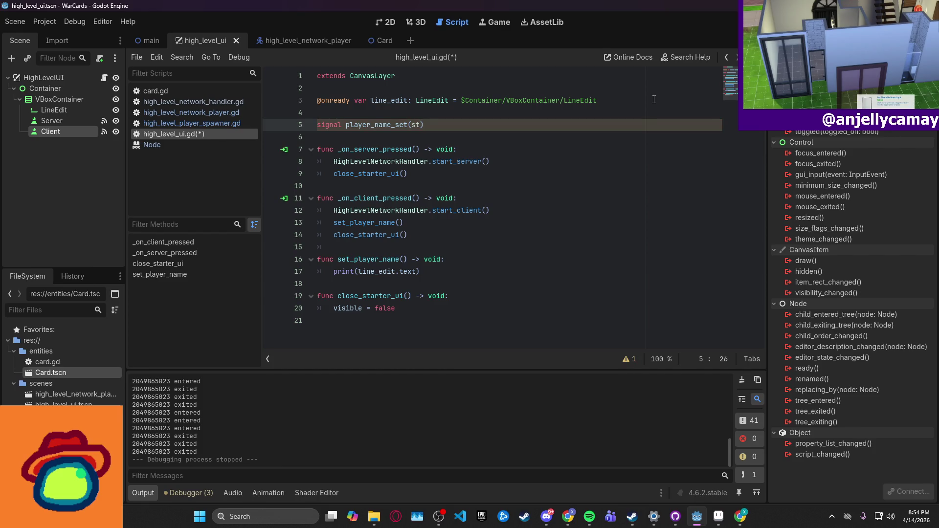
key("BackSpace")
key("BackSpace")
type("na")
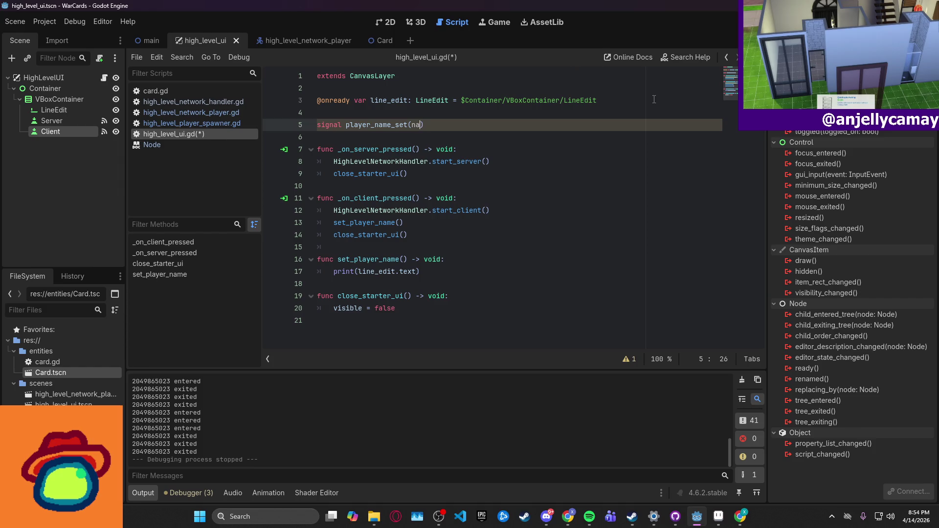
type("ing")
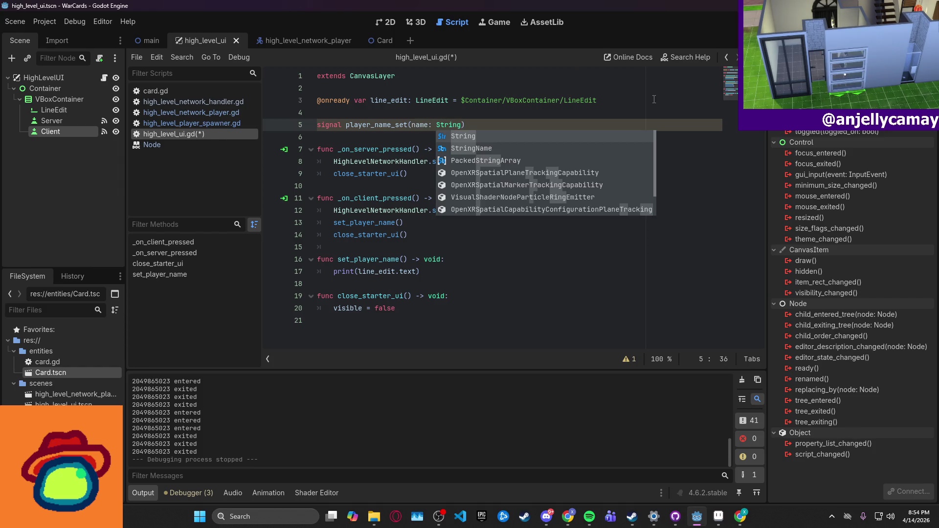
left_click(503, 118)
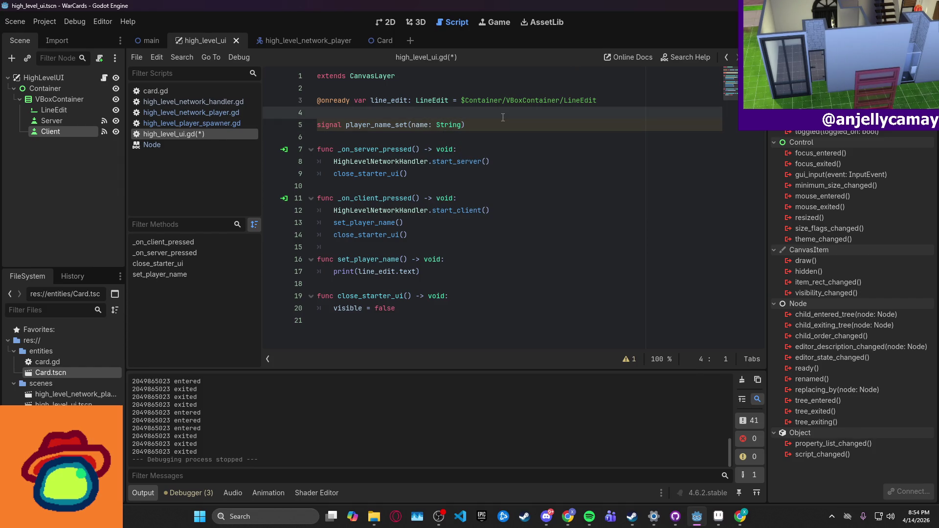
left_click(491, 161)
double_click(415, 125)
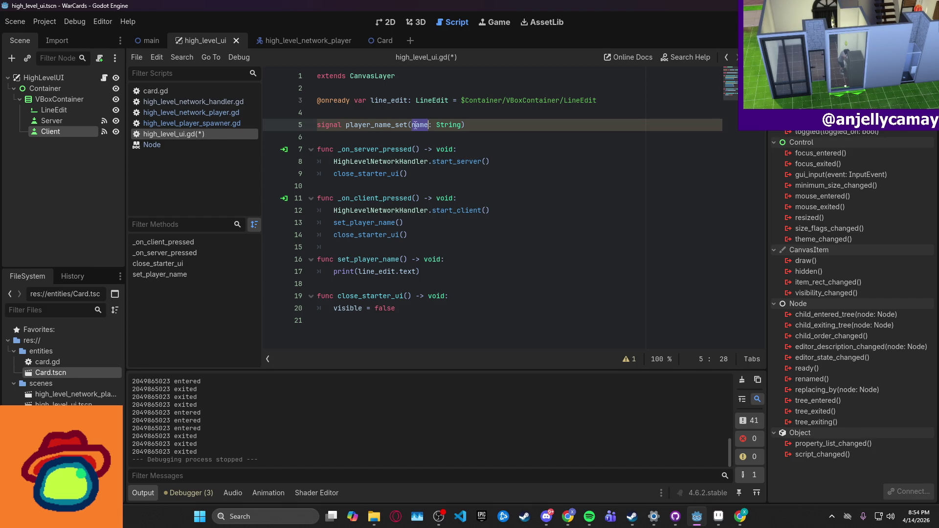
type("player)")
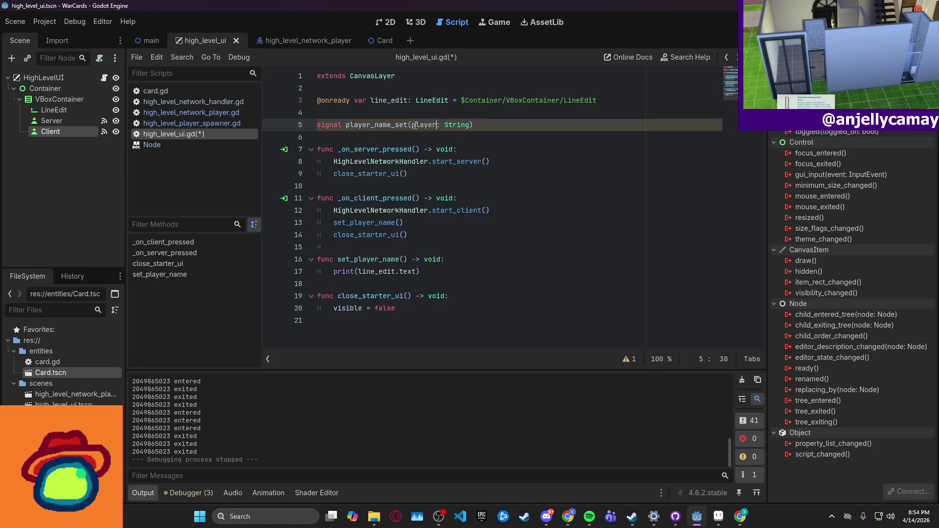
type("name")
left_click(460, 222)
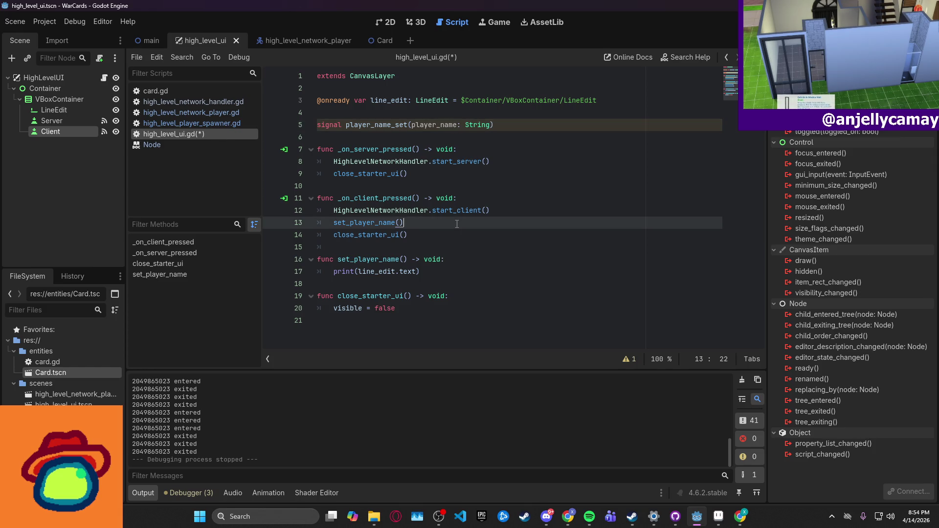
Replace the print(line_edit.text) line with a player_name_set(line_edit.text) call and save.
left_click(427, 275)
type("\\")
key("Return")
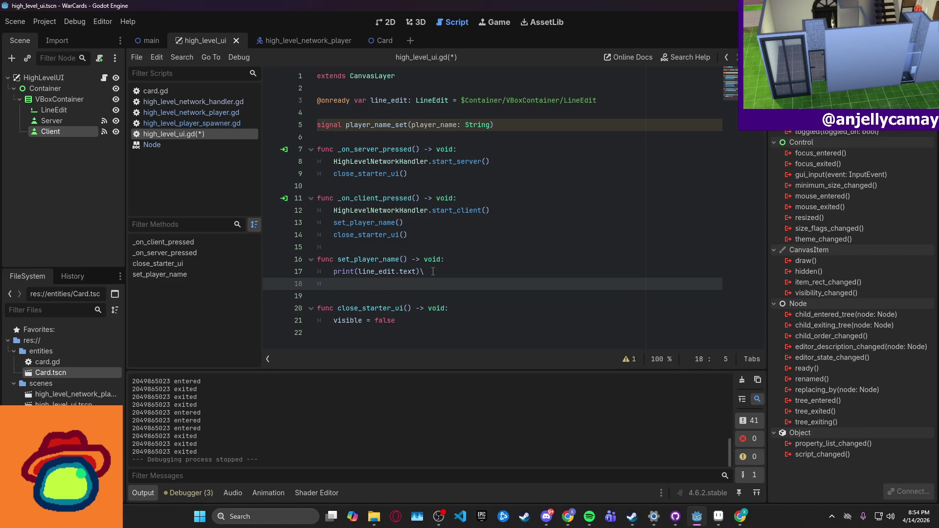
type("yer_name)_")
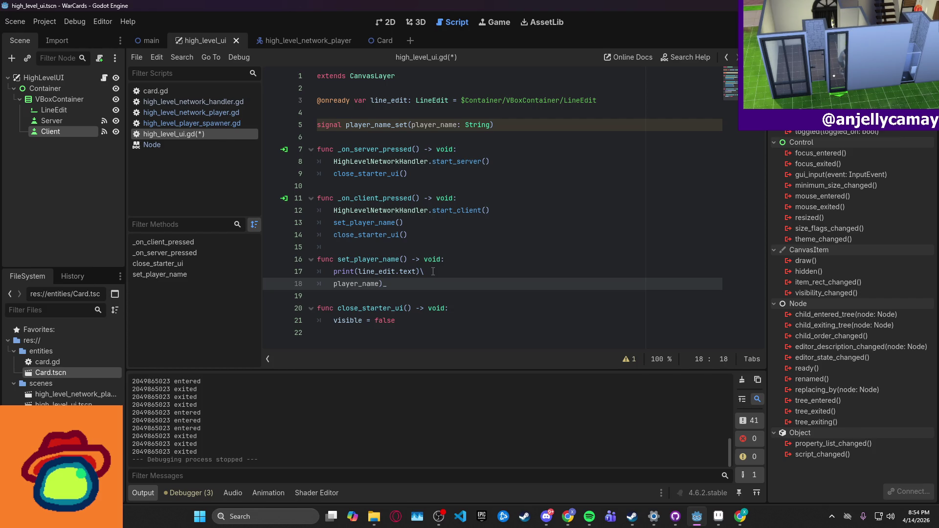
type("(")
type("li")
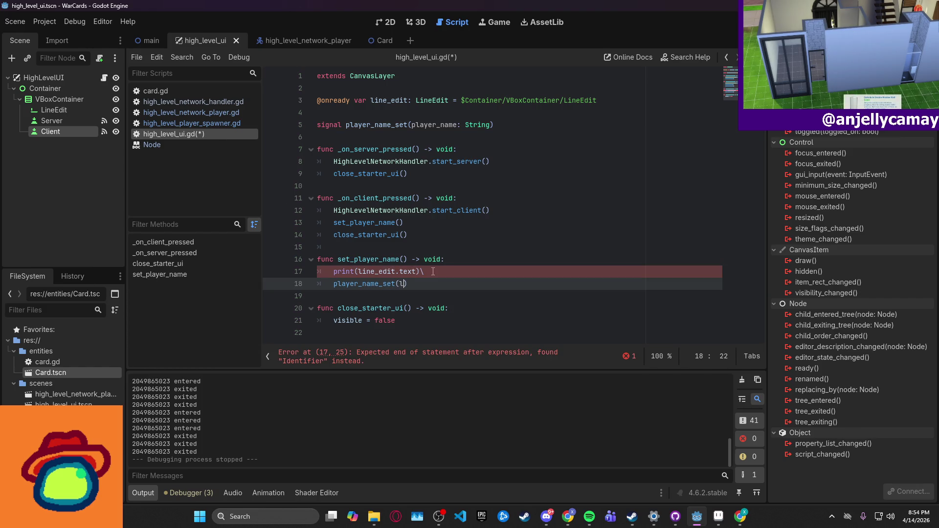
type("_ed")
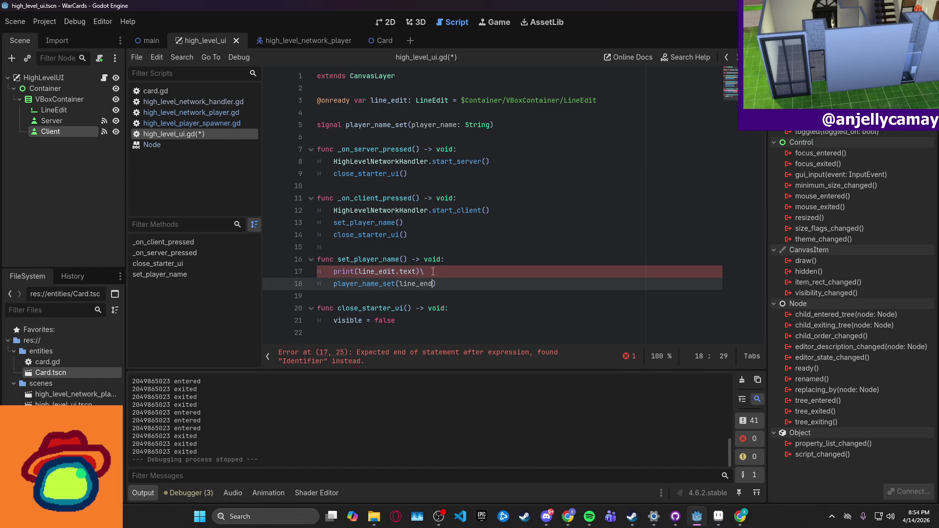
type("xt")
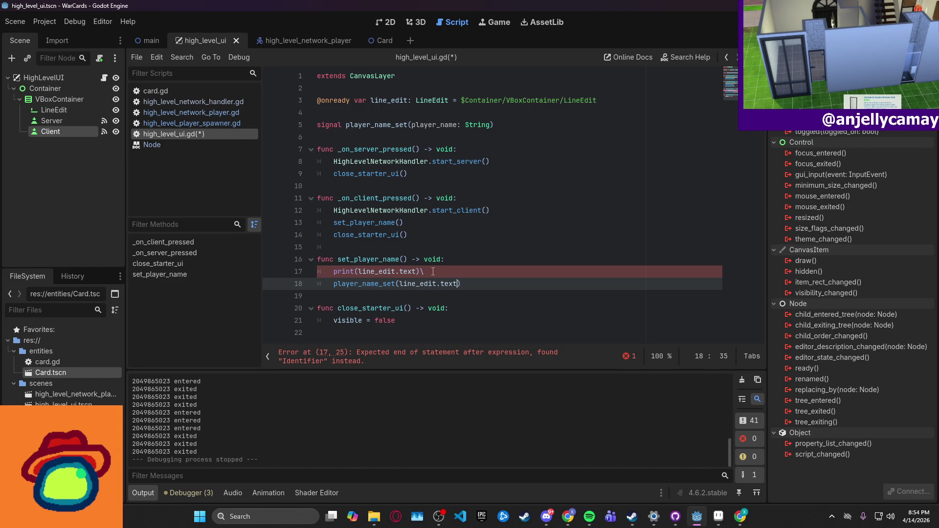
left_click(433, 271)
key("BackSpace")
left_click(427, 148)
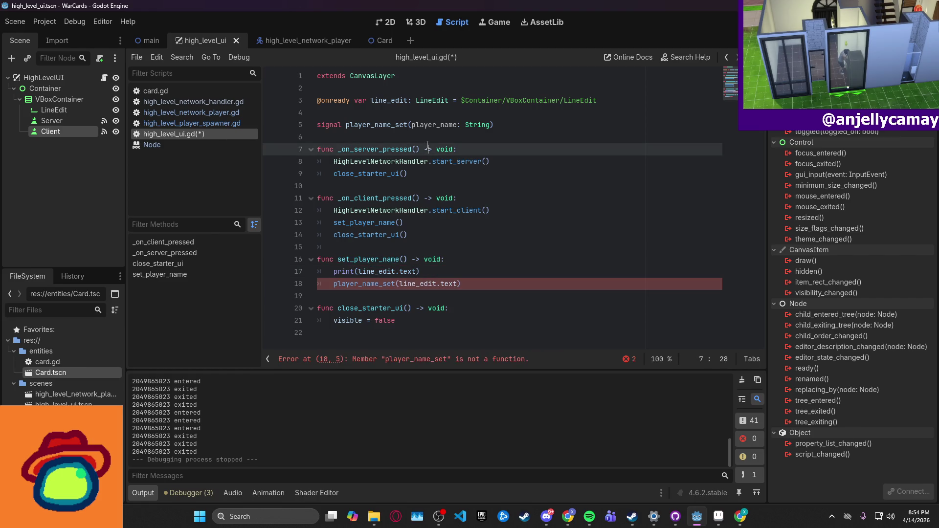
left_click_drag(452, 276, 298, 272)
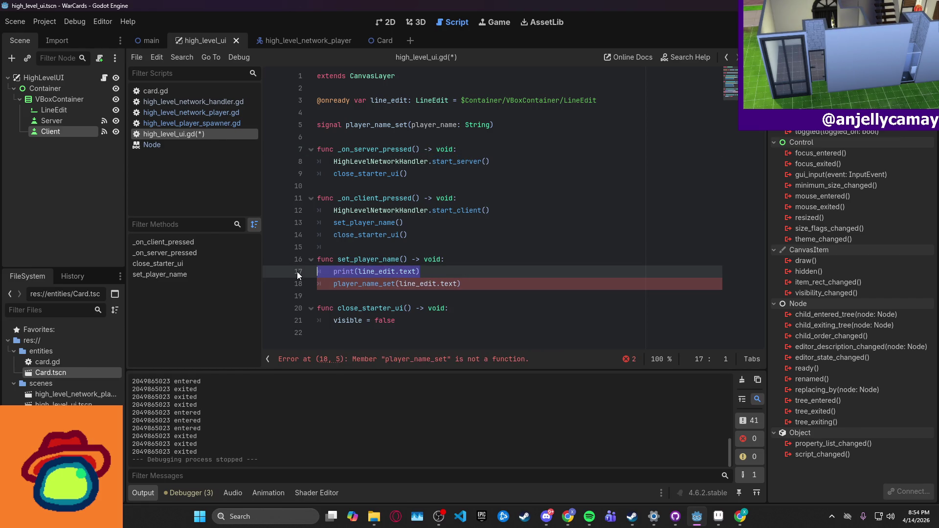
key("BackSpace")
key("BackSpace")
key("ctrl+s")
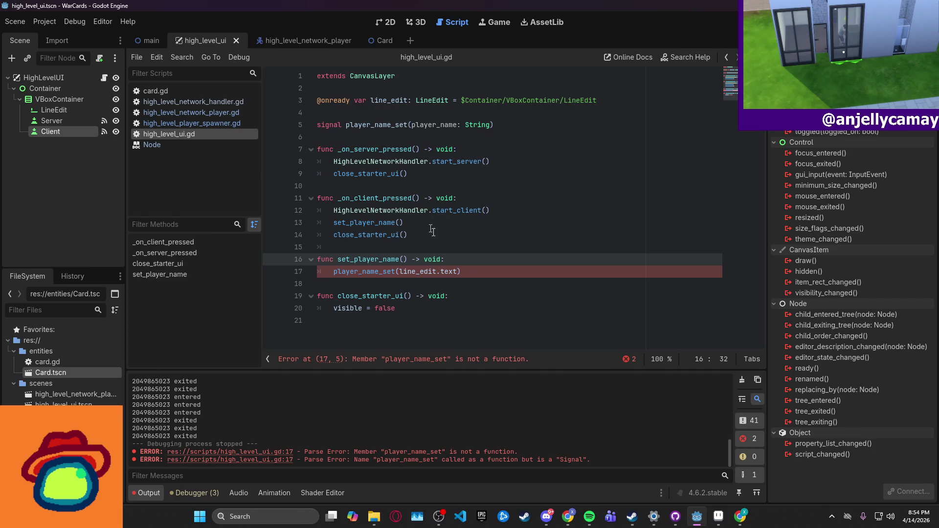
Change the call to player_name_set.emit(line_edit.text) and save the UI script.
left_click(394, 272)
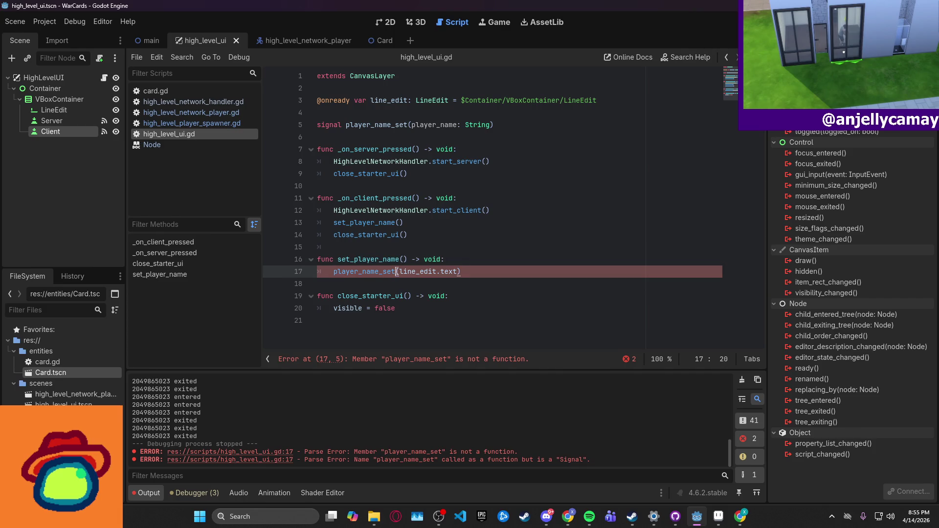
type(".emi")
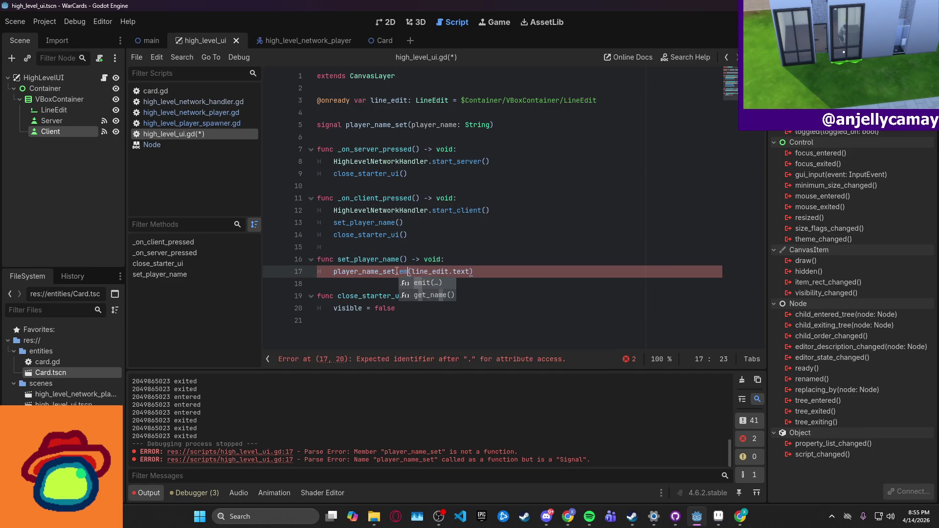
key("Return")
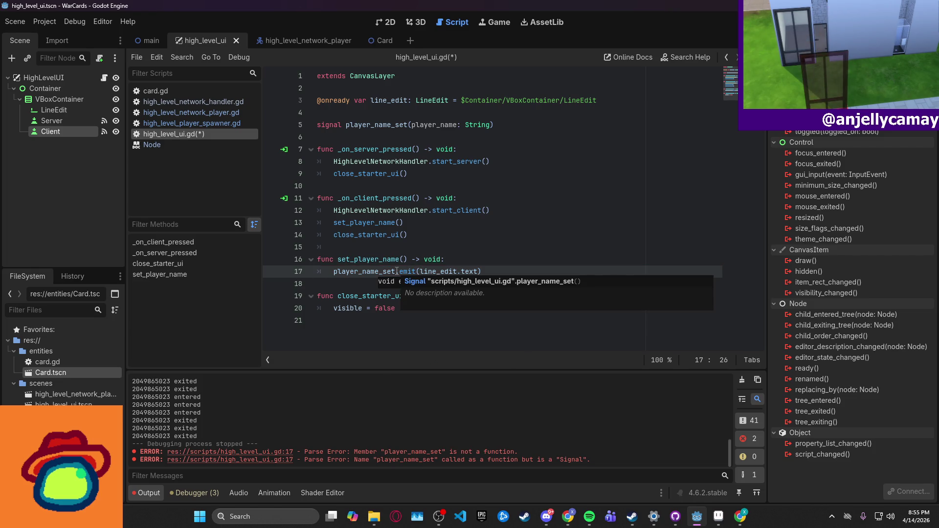
left_click(417, 259)
key("ctrl+s")
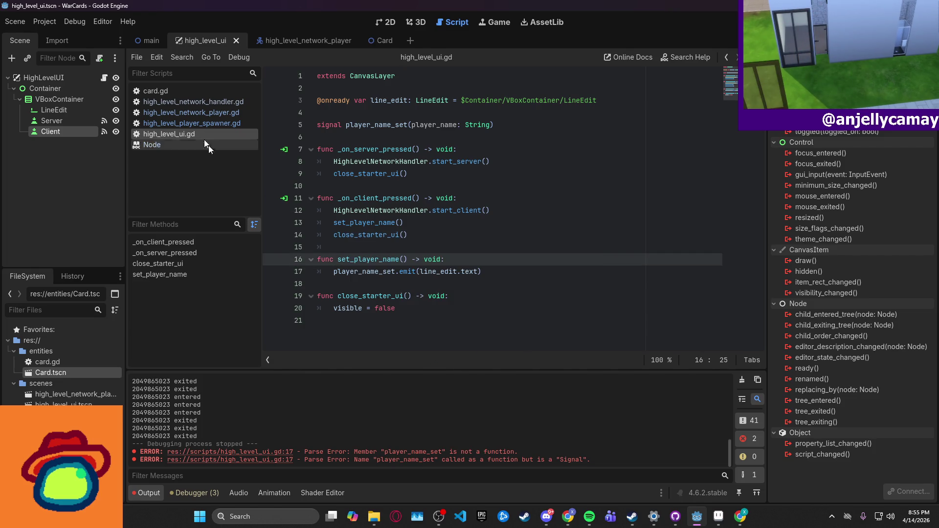
left_click(145, 44)
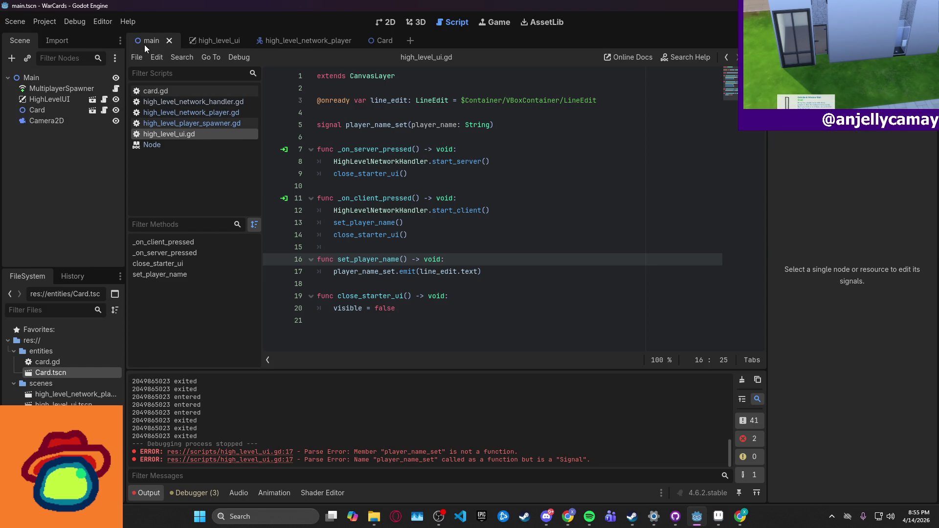
Open the player spawner script and leave an empty line 3 below the network_player export.
left_click(115, 87)
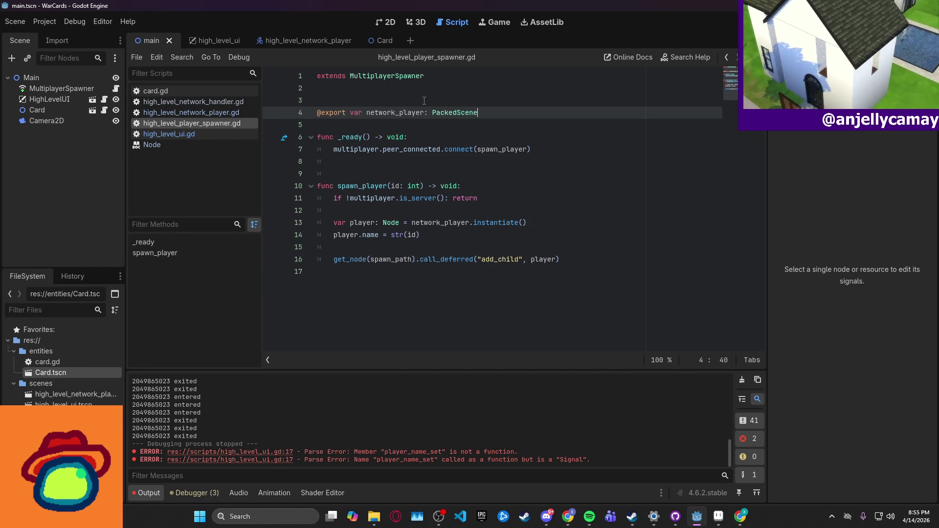
key("Return")
key("Return")
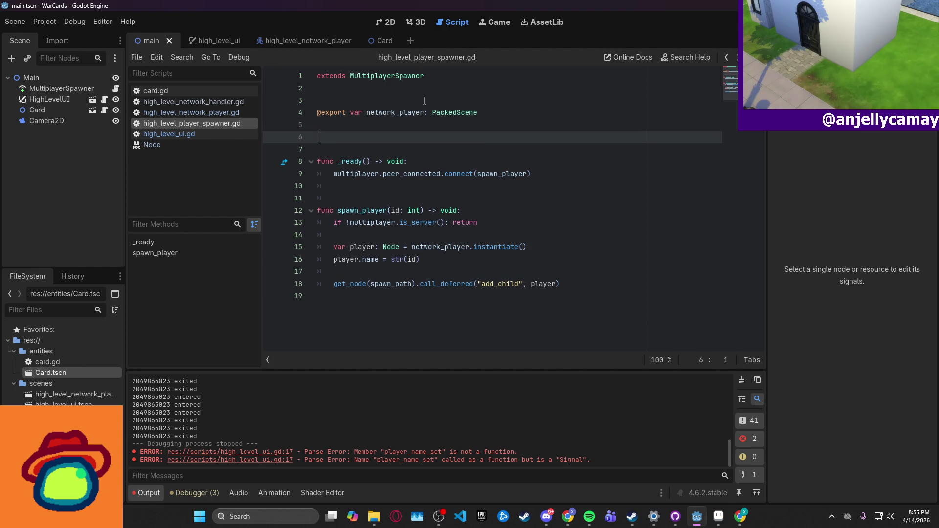
key("BackSpace")
key("BackSpace")
left_click(424, 100)
key("Return")
key("Up")
type("@")
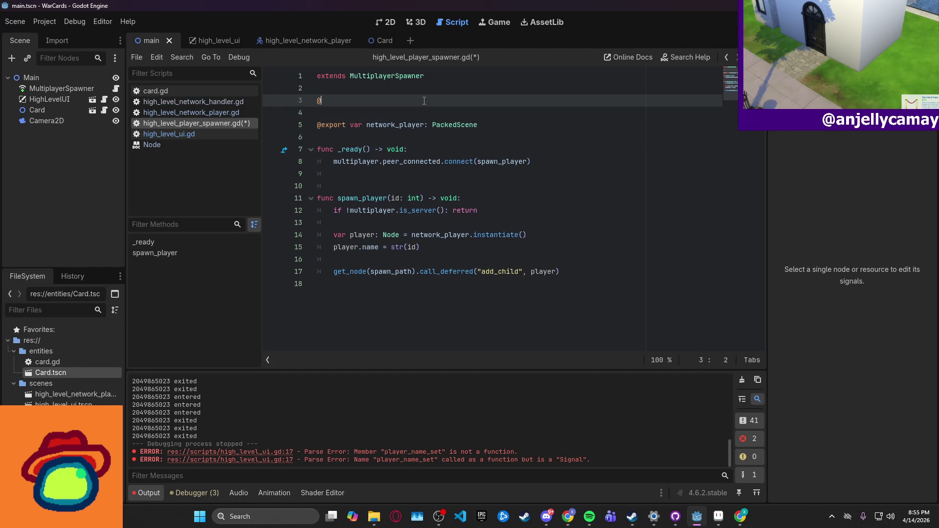
type("export")
key("Return")
type("var ")
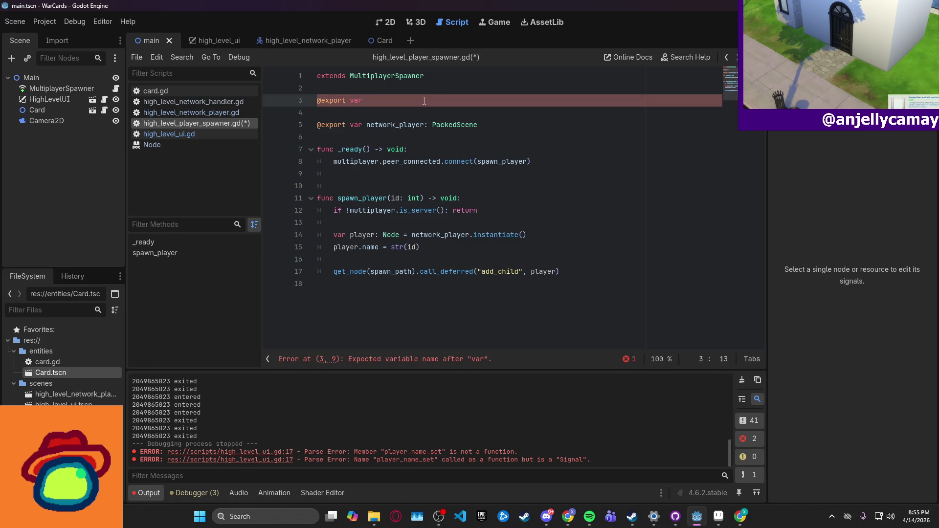
type("main_")
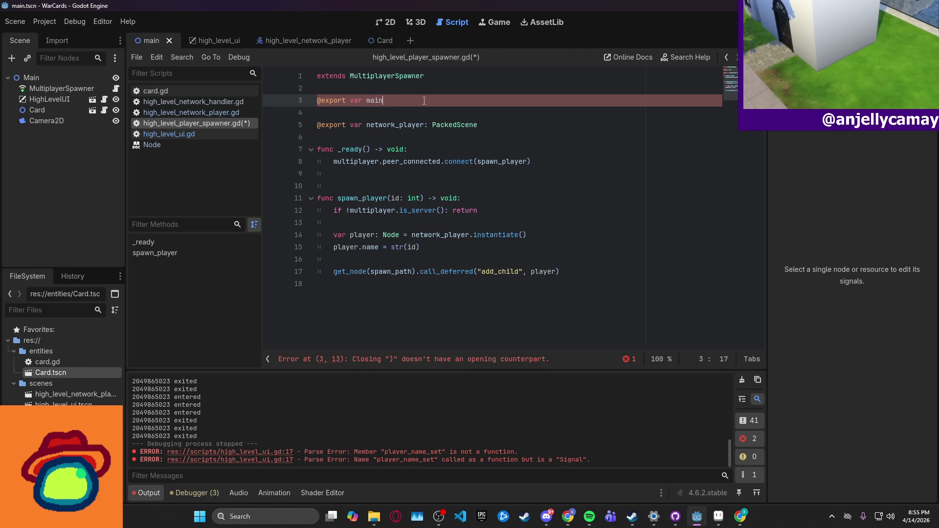
type("ui:")
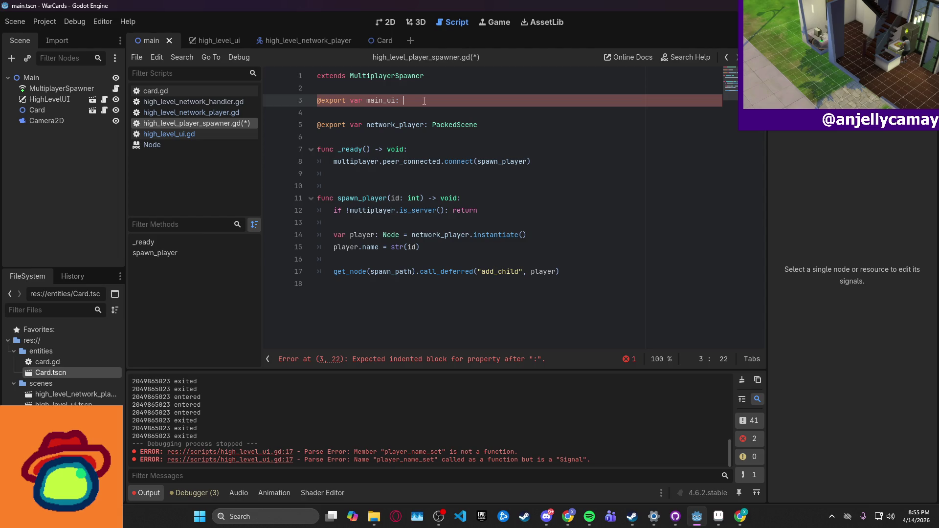
type(" Canva")
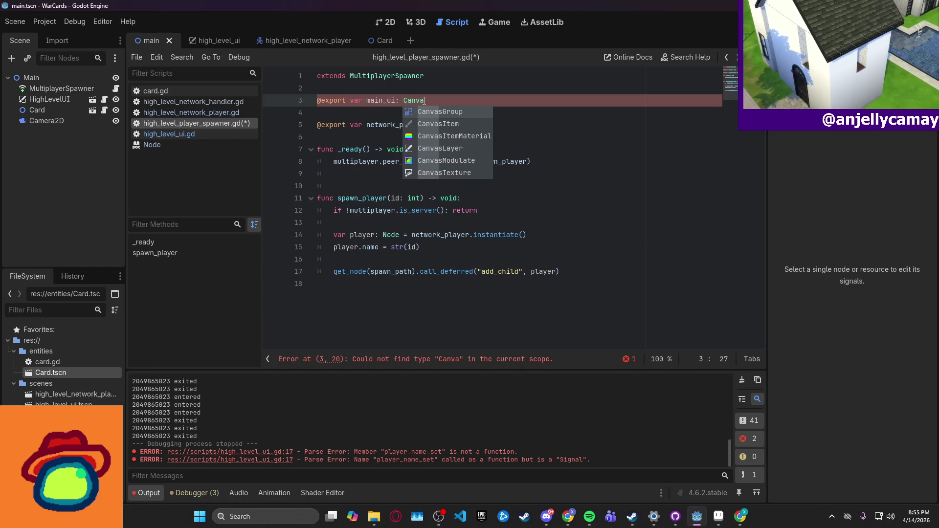
key("BackSpace")
key("BackSpace")
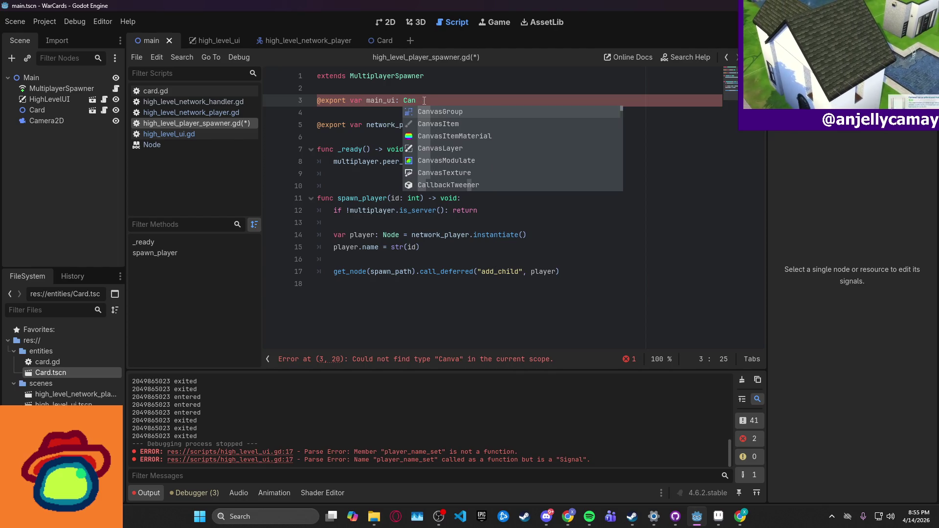
key("BackSpace")
key("BackSpace")
key("BackSpace")
type("Hi")
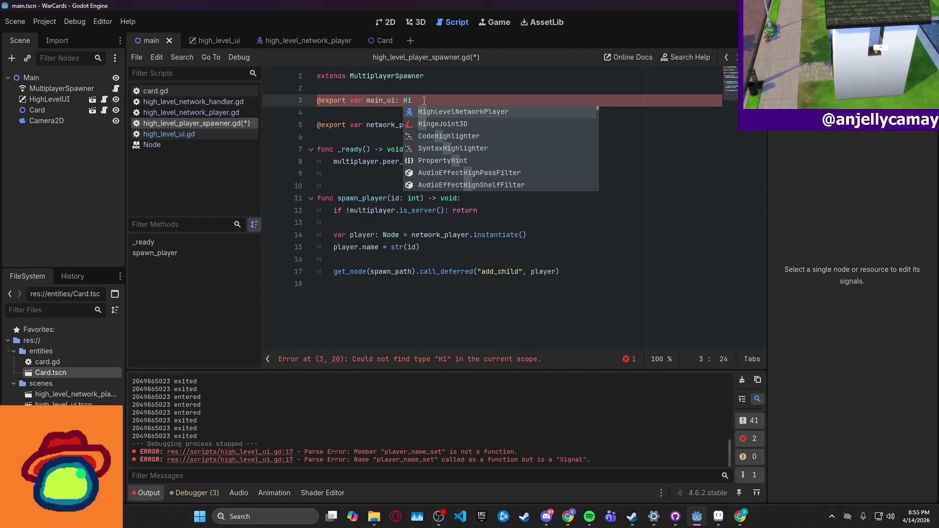
type("ghel")
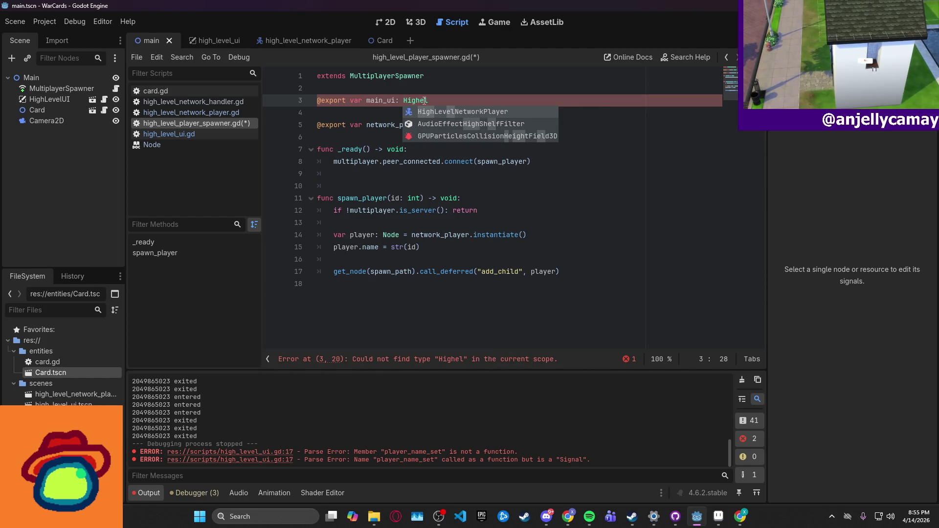
key("BackSpace")
key("BackSpace")
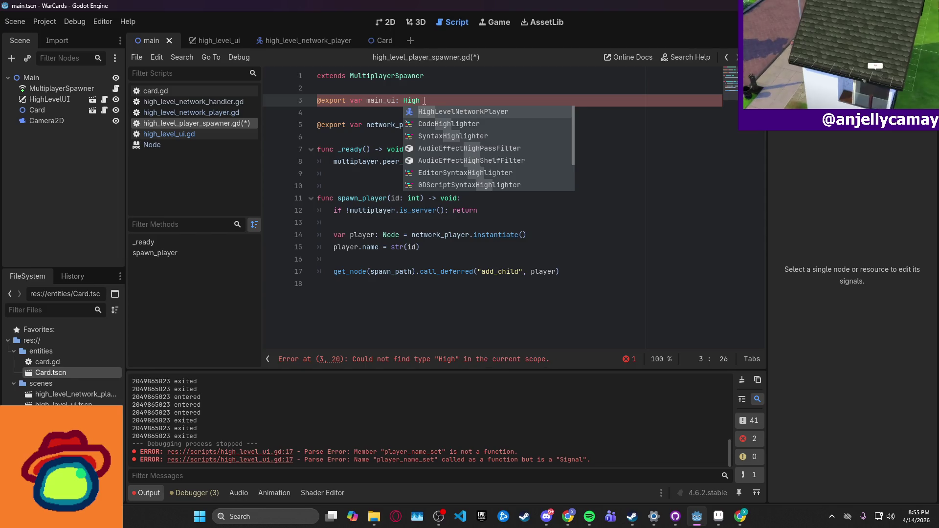
type("Level")
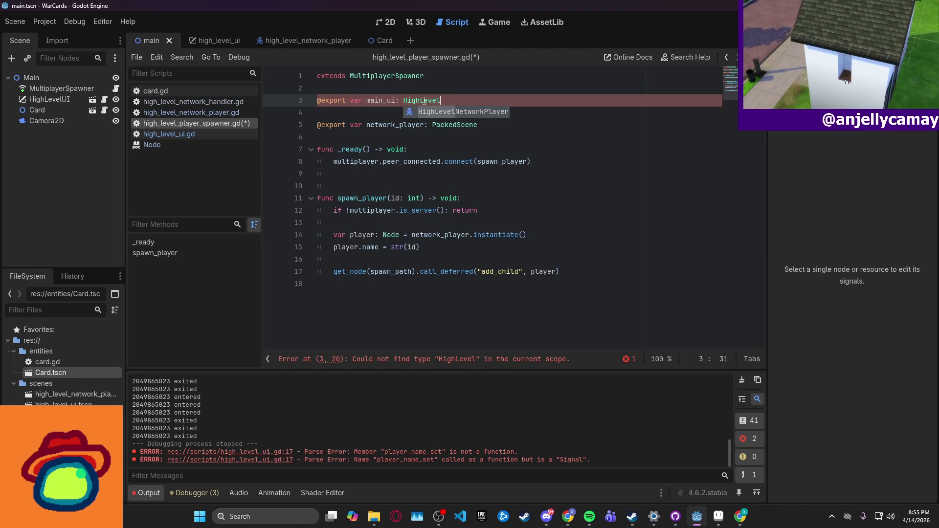
left_click(200, 41)
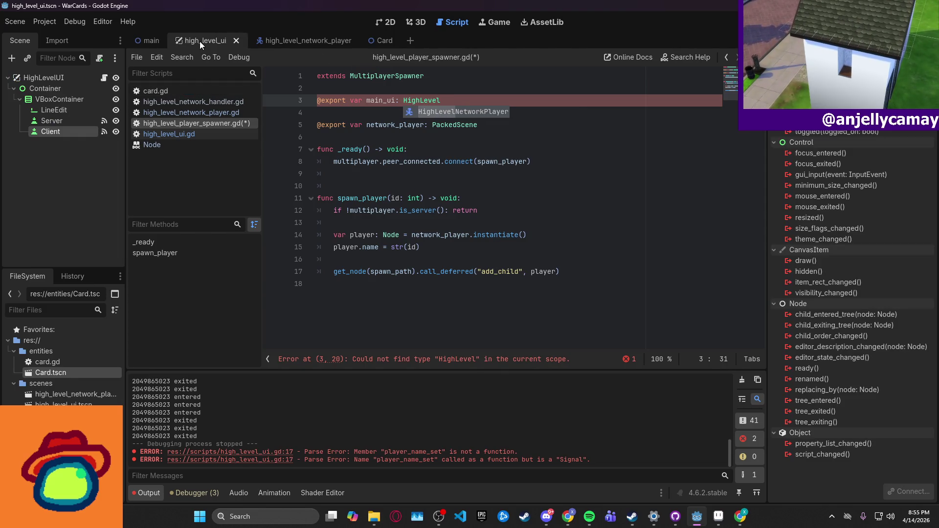
Add 'class_name HighLevelUI' under extends in high_level_ui.gd and save.
left_click(104, 78)
left_click(415, 77)
key("Return")
type("c")
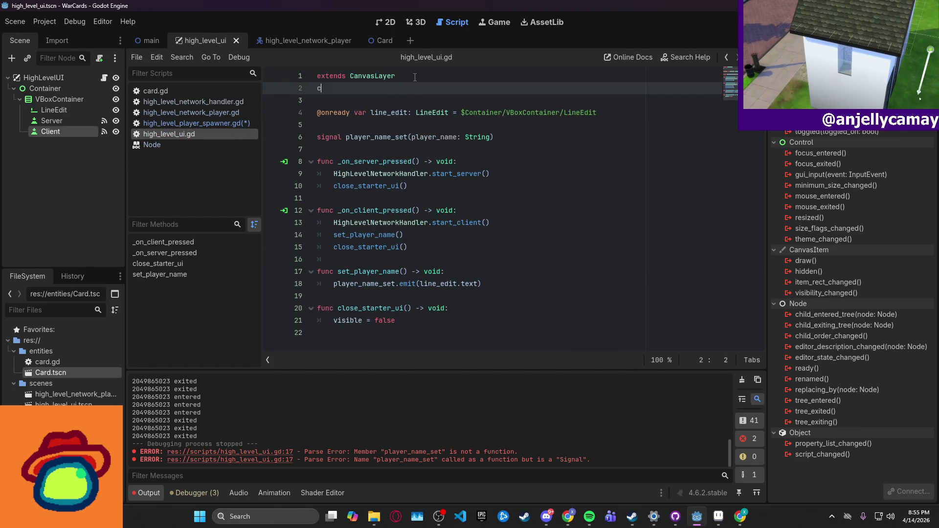
type("lass_name HighLeve")
key("ctrl+s")
Return to the main scene and open the MultiplayerSpawner's player spawner script.
left_click(307, 44)
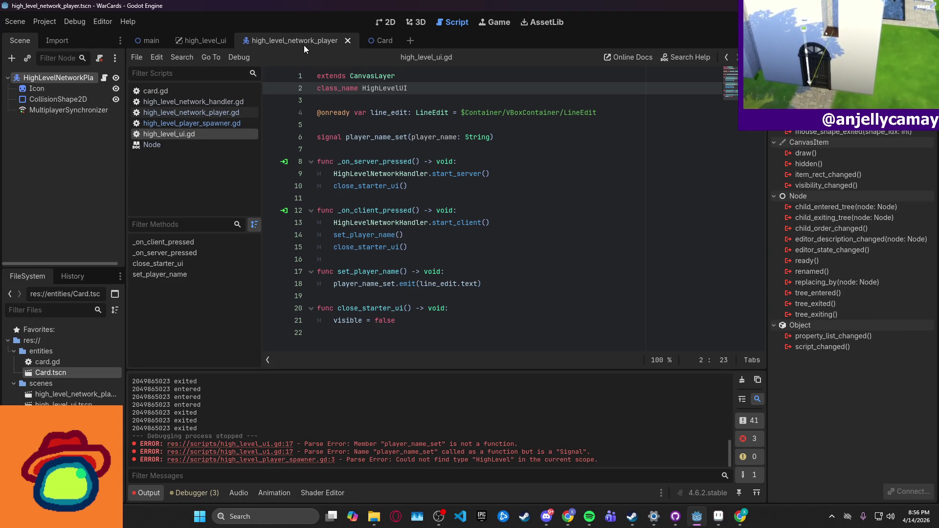
left_click(139, 41)
left_click(385, 22)
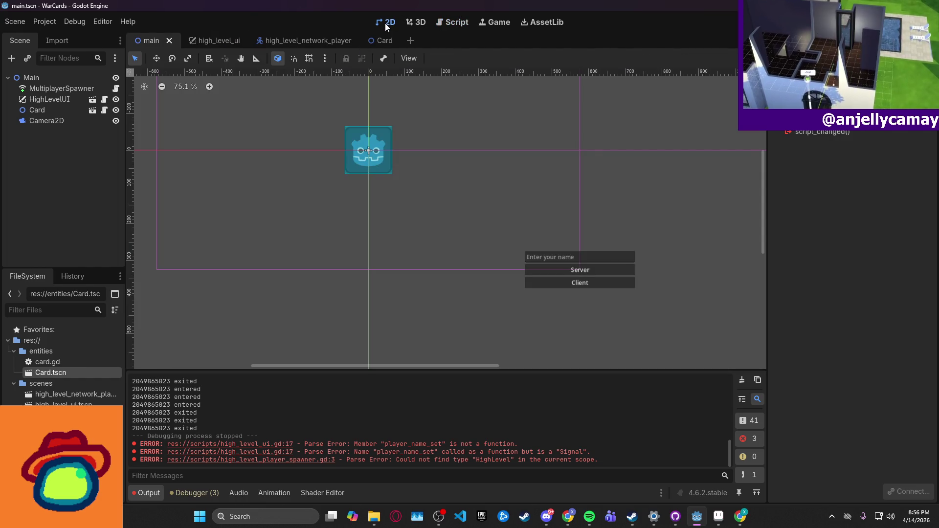
left_click(307, 42)
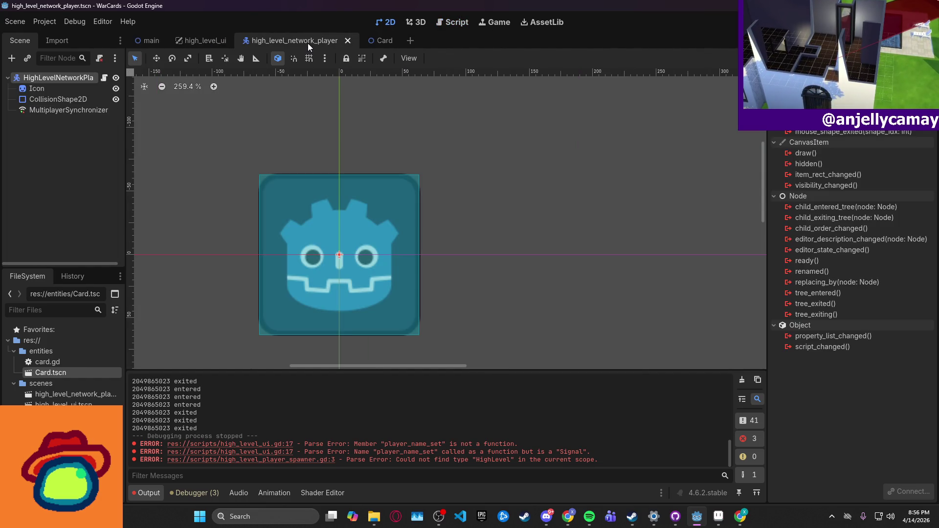
left_click(166, 40)
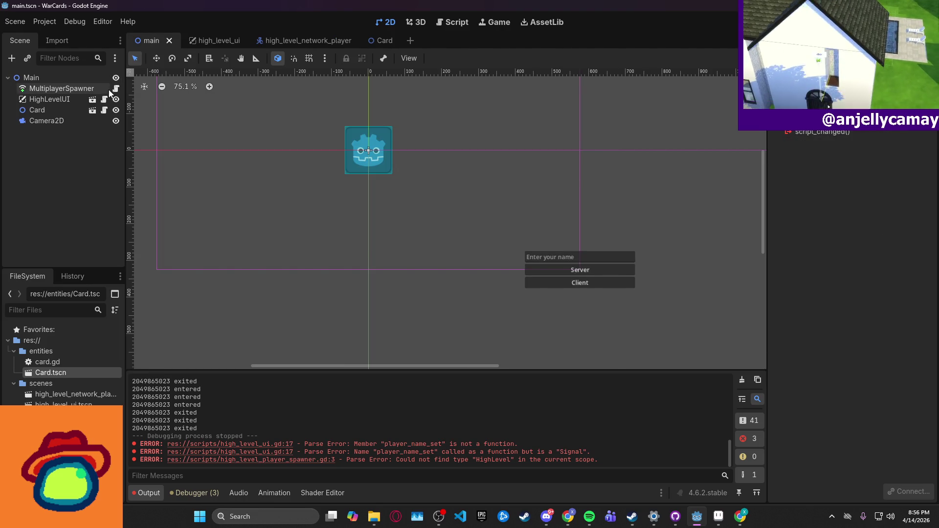
left_click(117, 89)
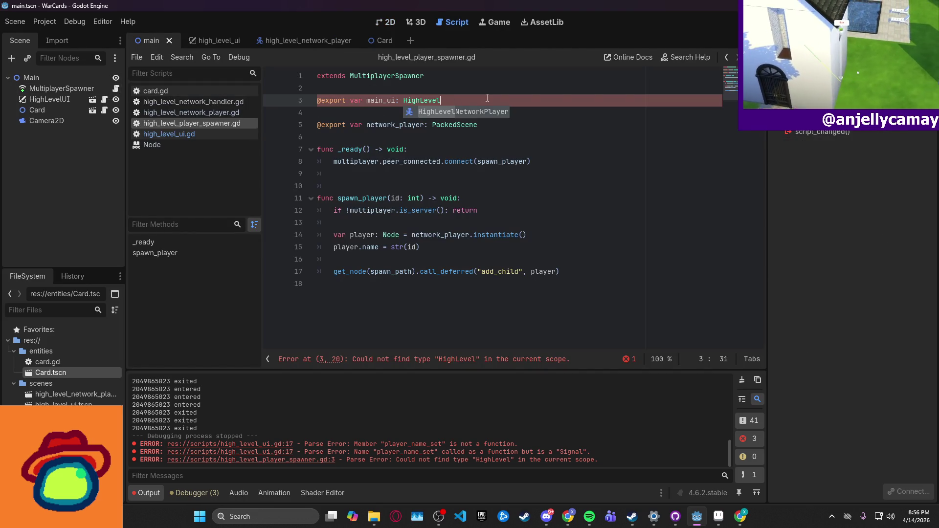
Type main_ui as HighLevelUI, assign the HighLevelUI node to the spawner's Main Ui, and save.
type("UI")
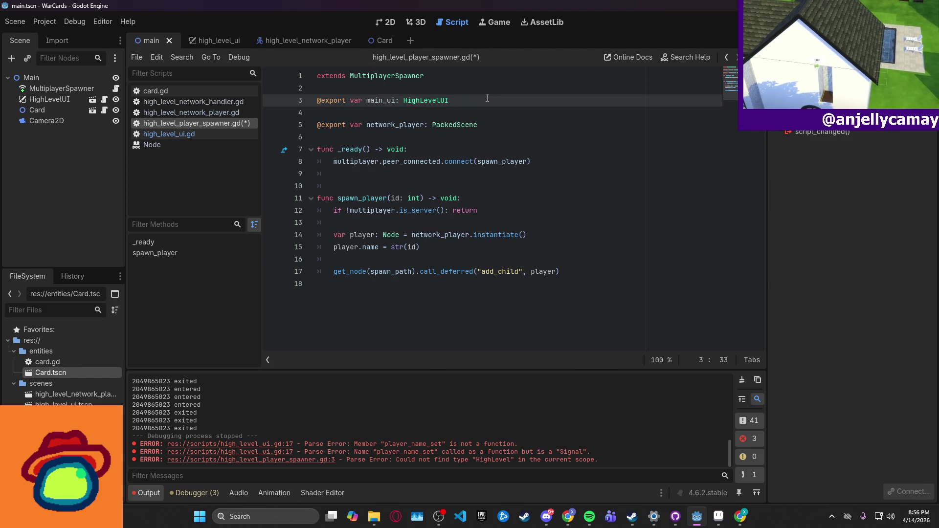
left_click(59, 88)
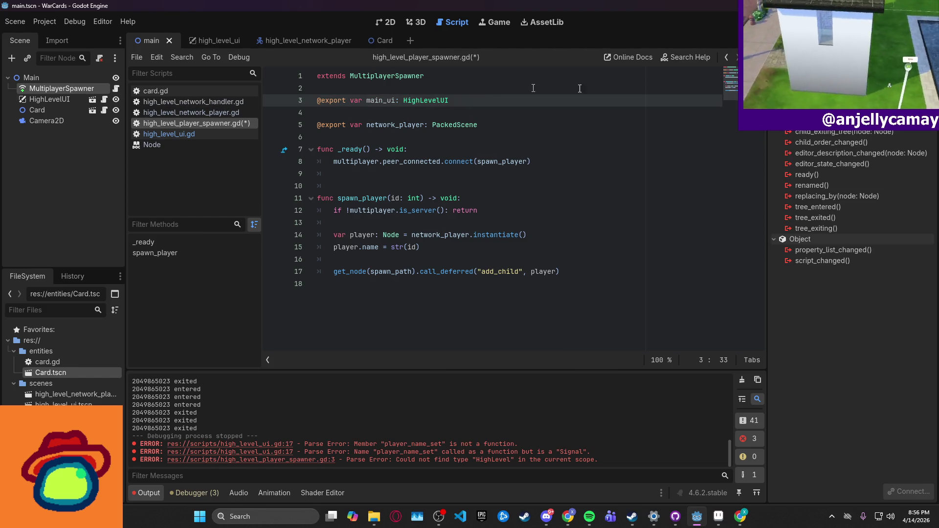
left_click(878, 132)
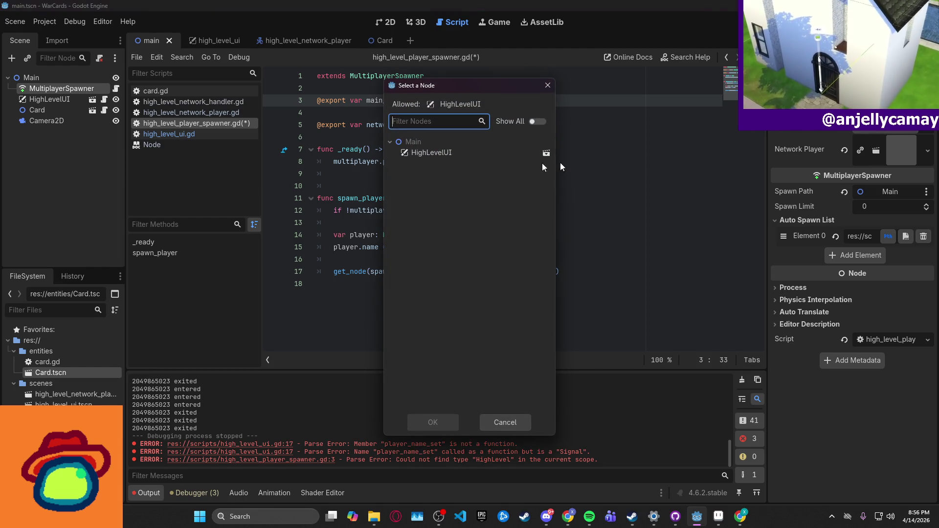
left_click(434, 155)
left_click(432, 421)
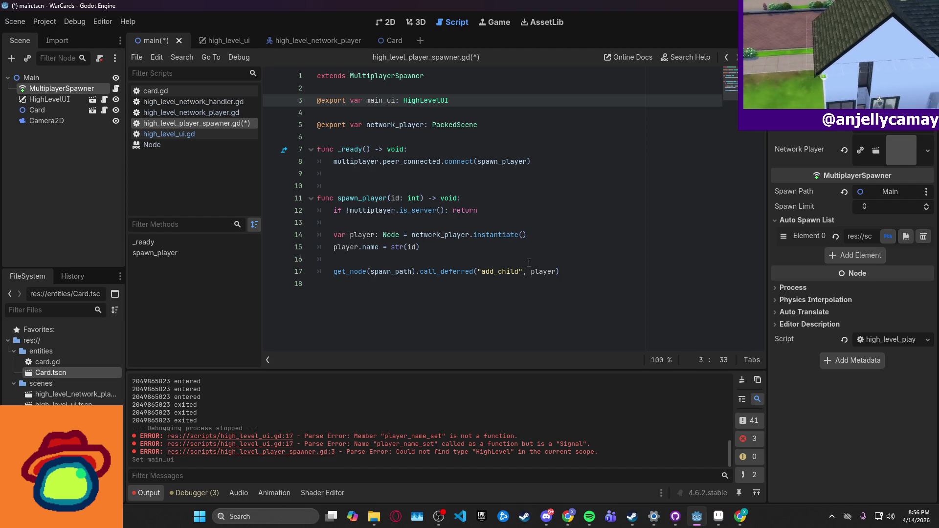
key("ctrl+s")
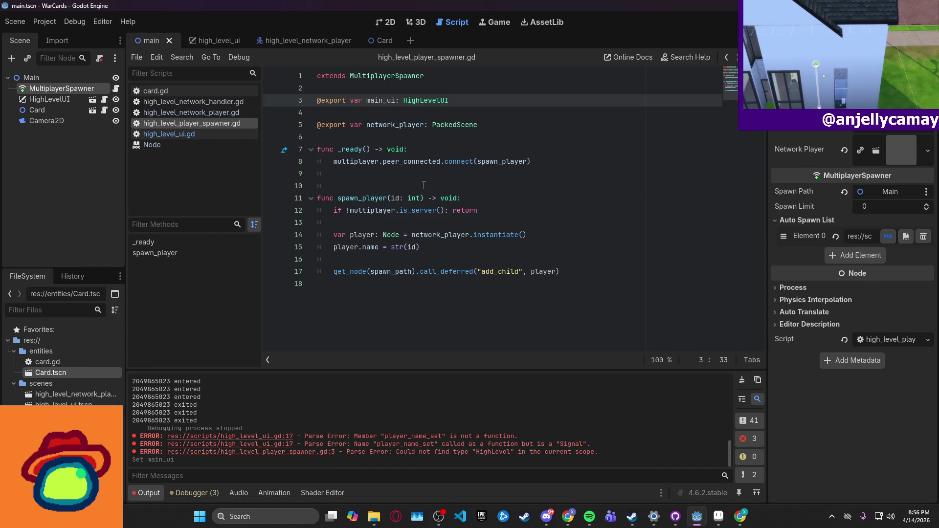
Begin a main_ui.player_name_set.connect line inside the spawner's _ready function.
left_click(569, 161)
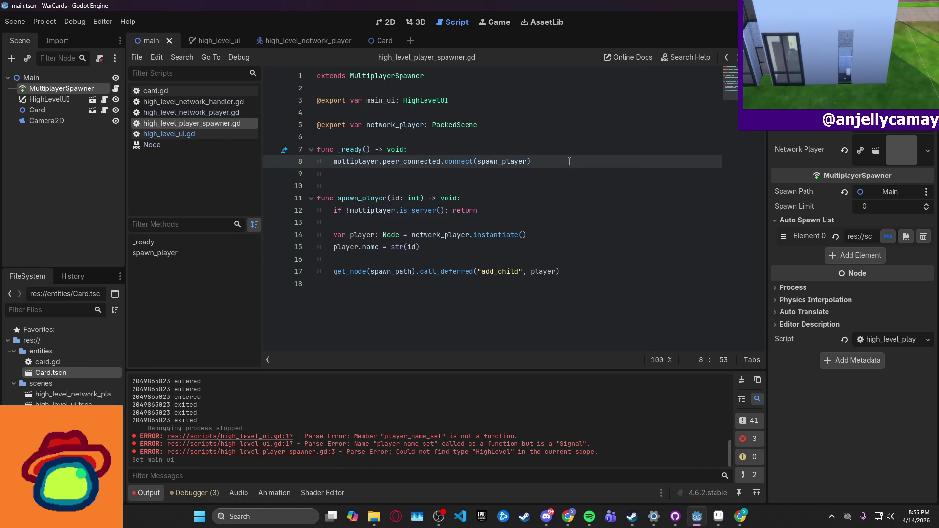
key("Return")
type("n")
key("Return")
type(".")
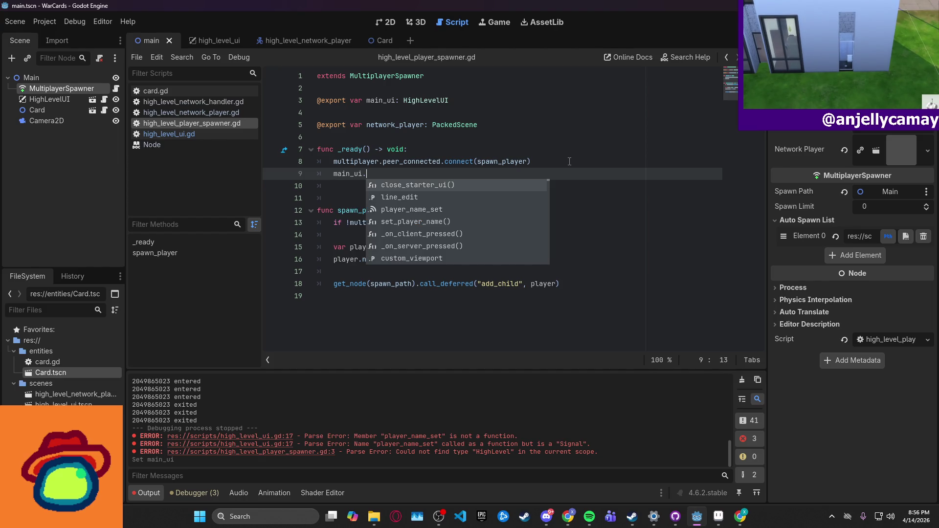
type("pla")
key("Return")
type(".connec")
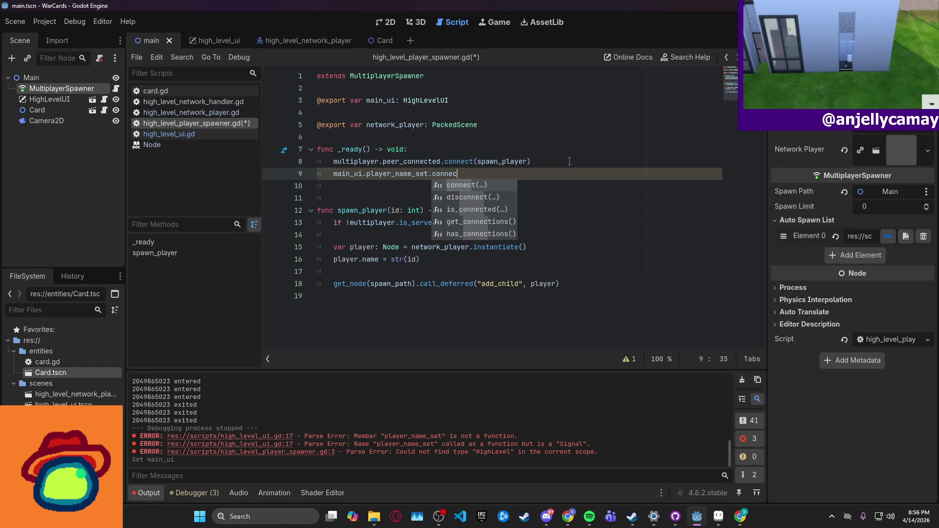
type("t")
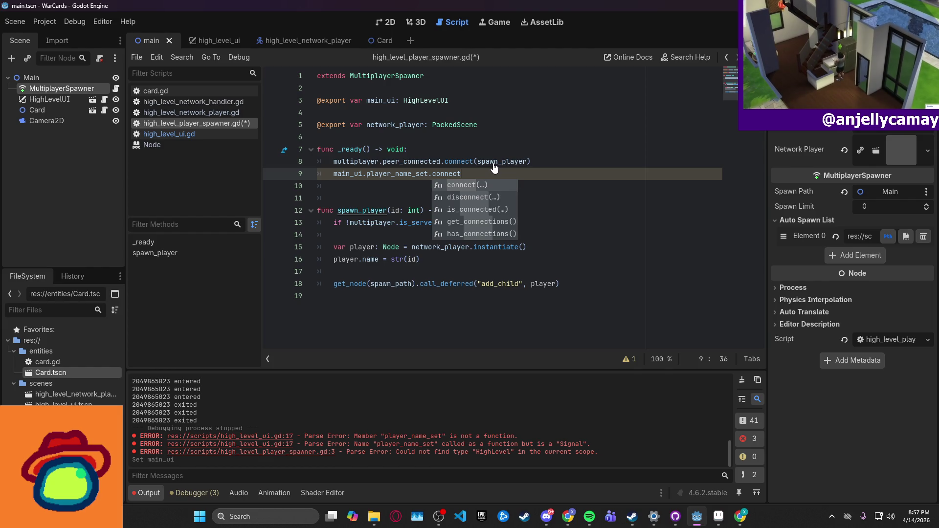
left_click(560, 229)
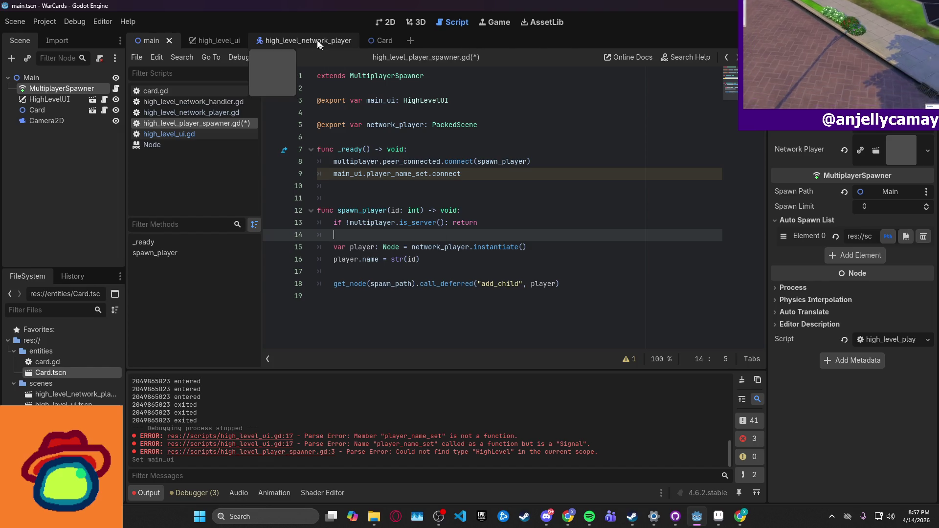
left_click(226, 114)
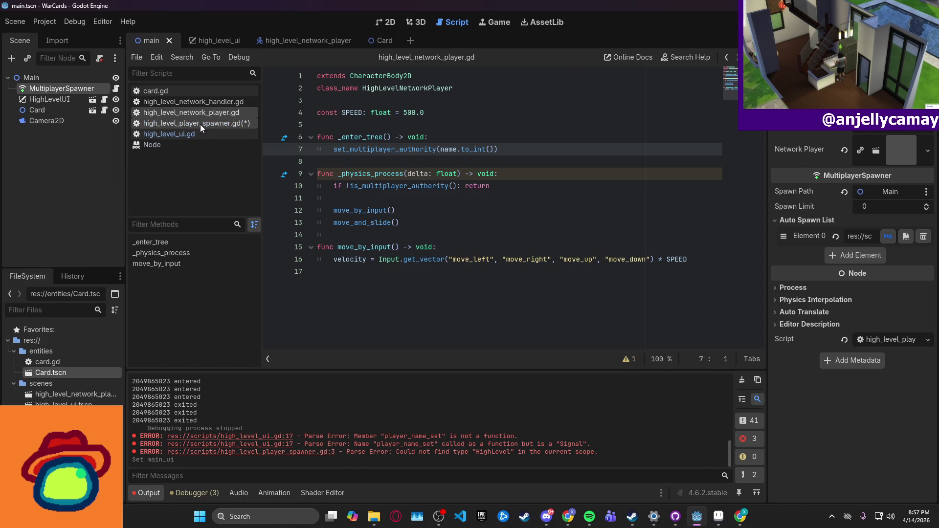
left_click(203, 104)
Declare 'var player_id: int = -1' below SPEED in high_level_network_player.gd and save it.
left_click(206, 123)
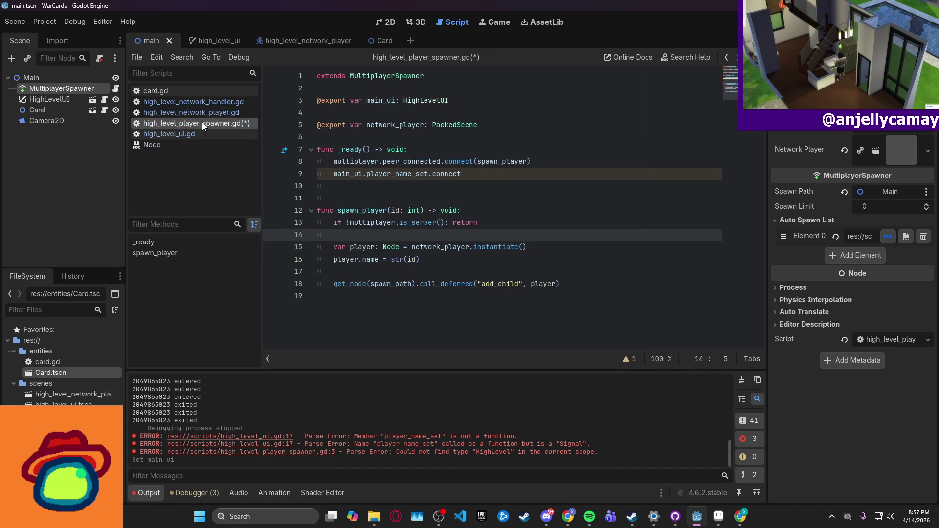
left_click(196, 113)
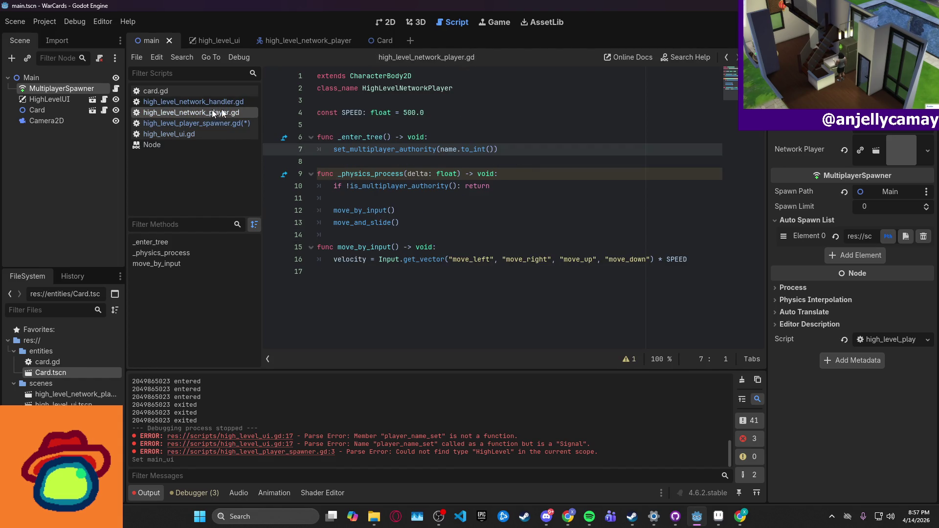
left_click(502, 114)
key("Return")
key("Return")
type("var id")
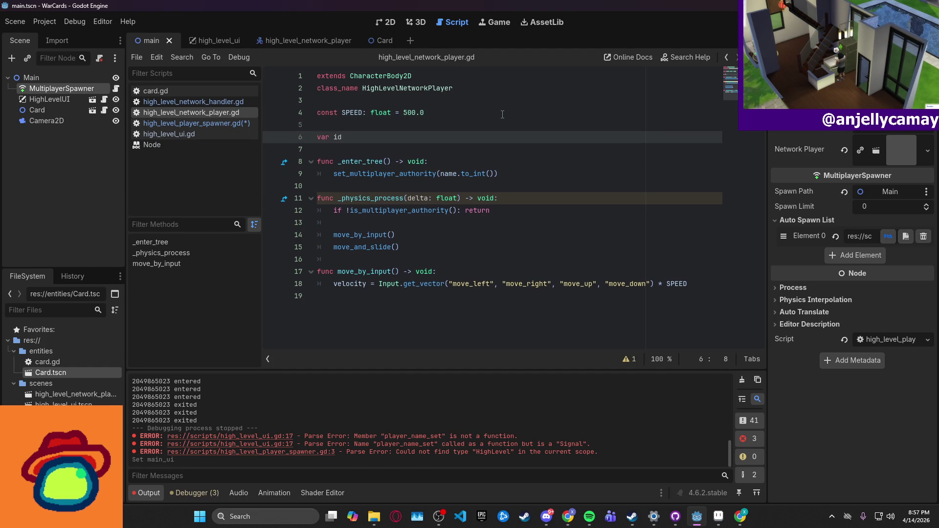
key("BackSpace")
key("BackSpace")
key("BackSpace")
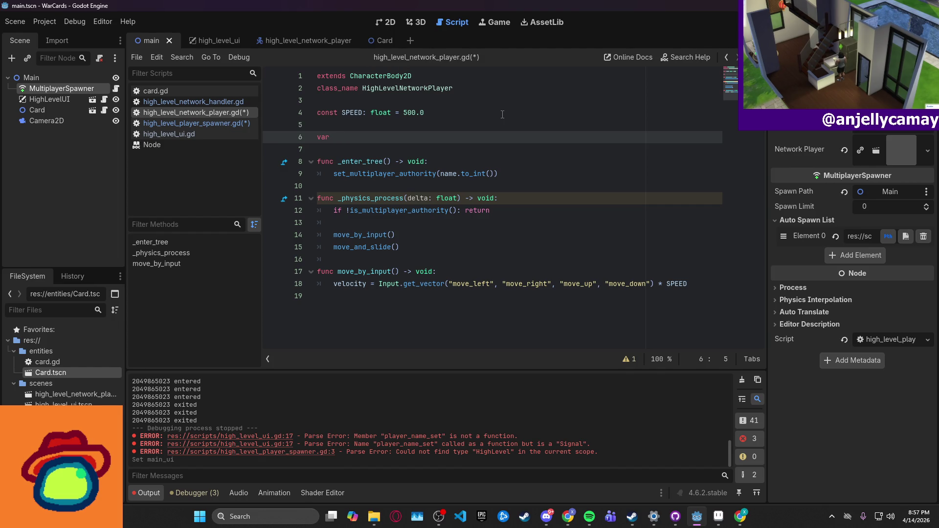
type("player_")
type("id:")
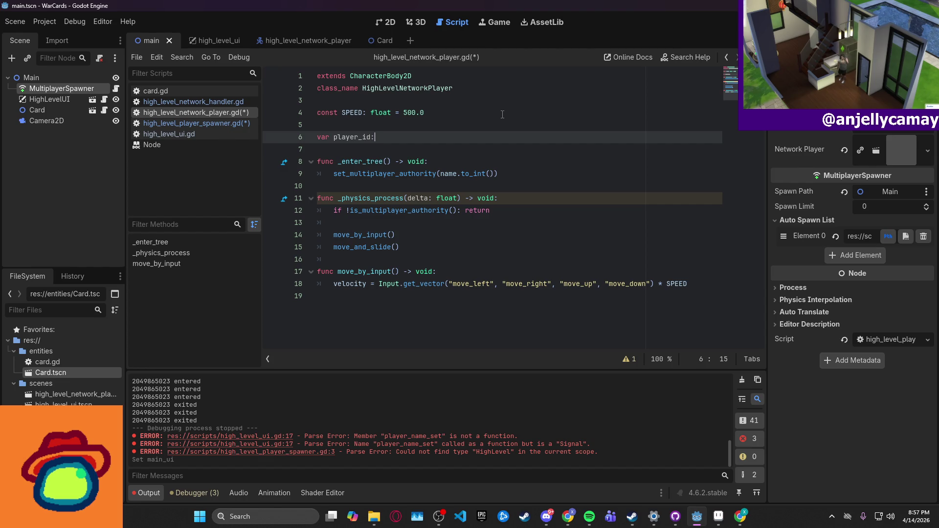
left_click(192, 123)
left_click(207, 112)
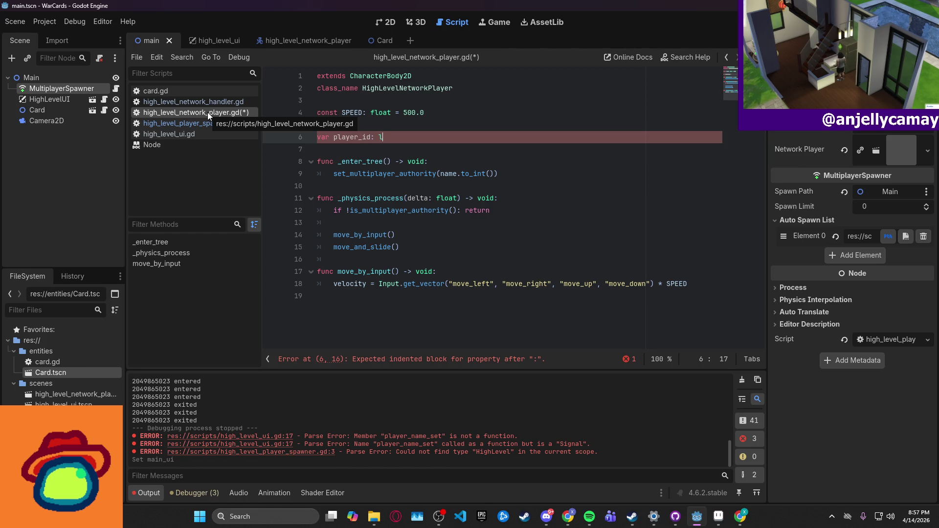
type("int")
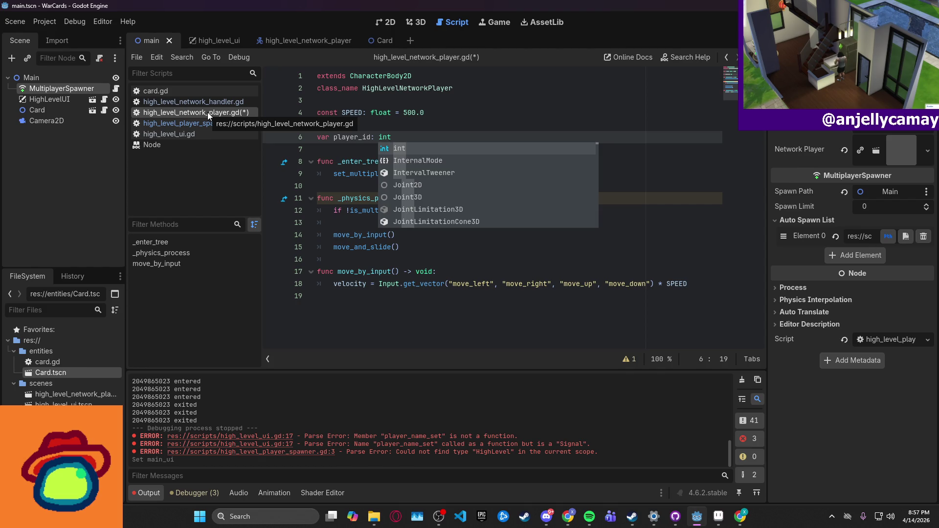
type(" = -1")
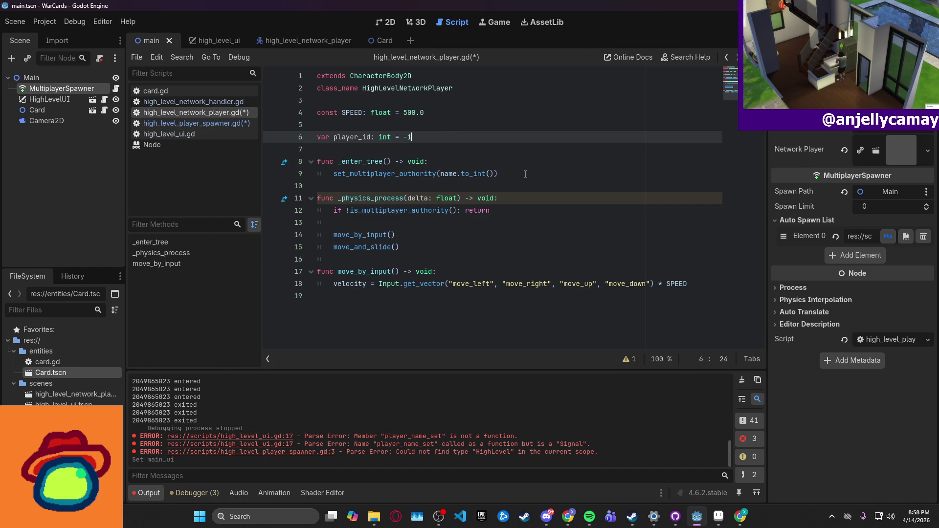
key("ctrl+s")
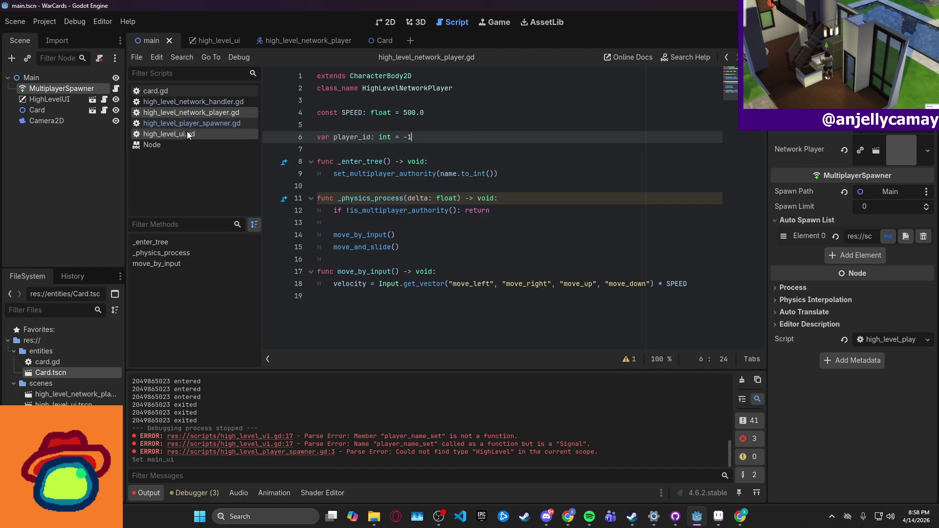
left_click(195, 123)
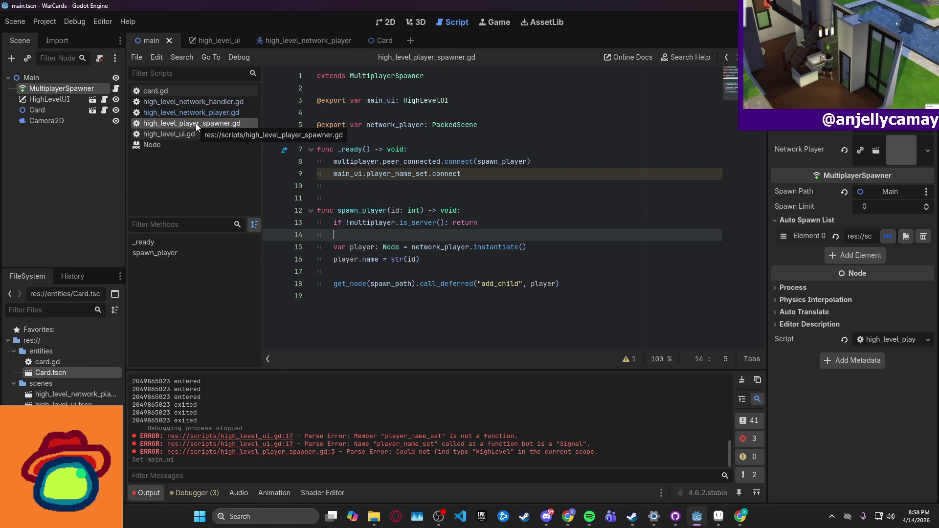
Try player.player_id in place of player.name in the spawner, save, then undo back to player.name = str(id).
double_click(371, 260)
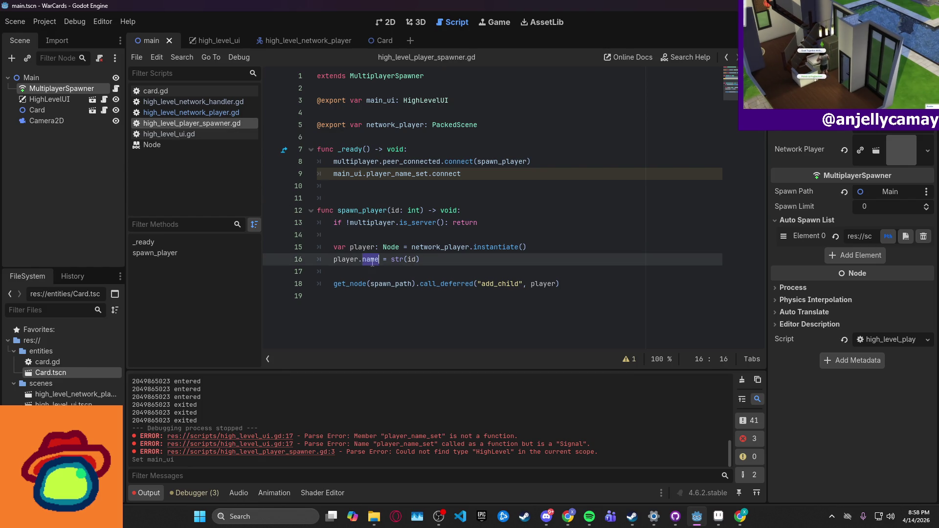
type("pla")
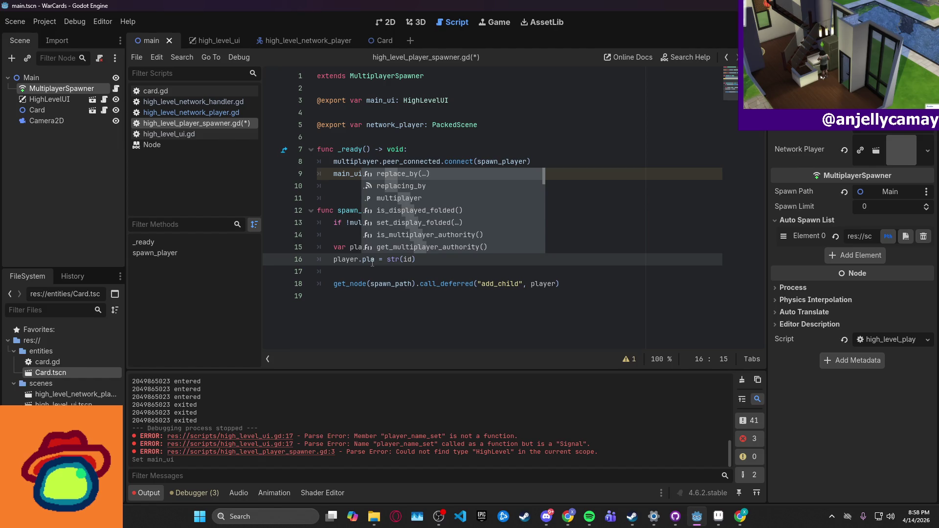
type("yer")
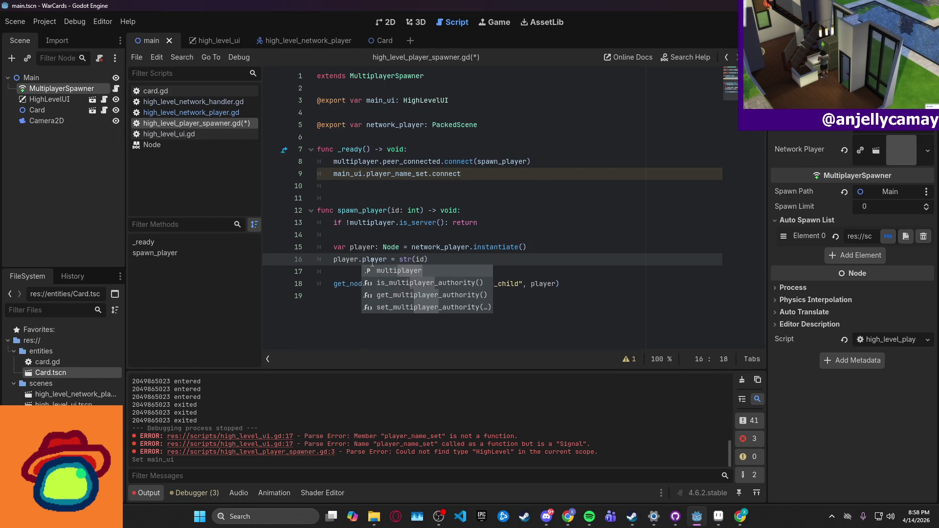
type("_id")
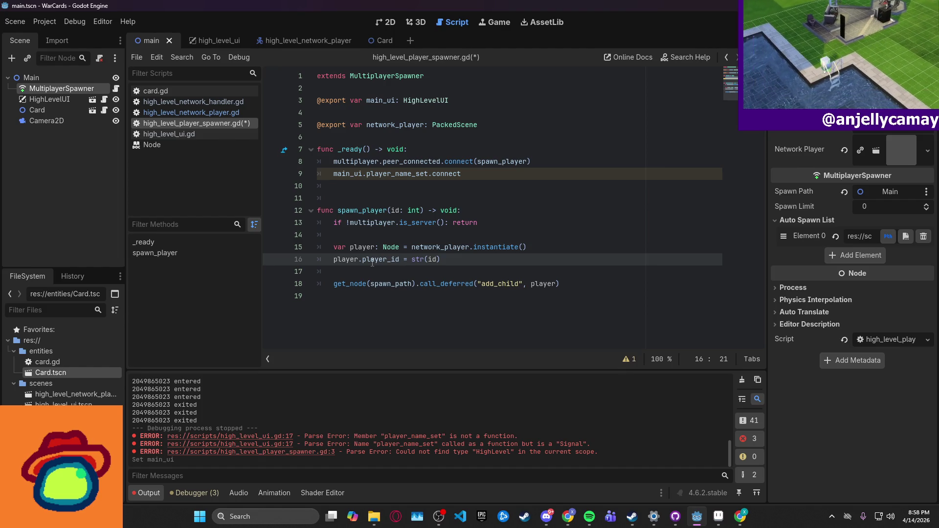
key("ctrl+s")
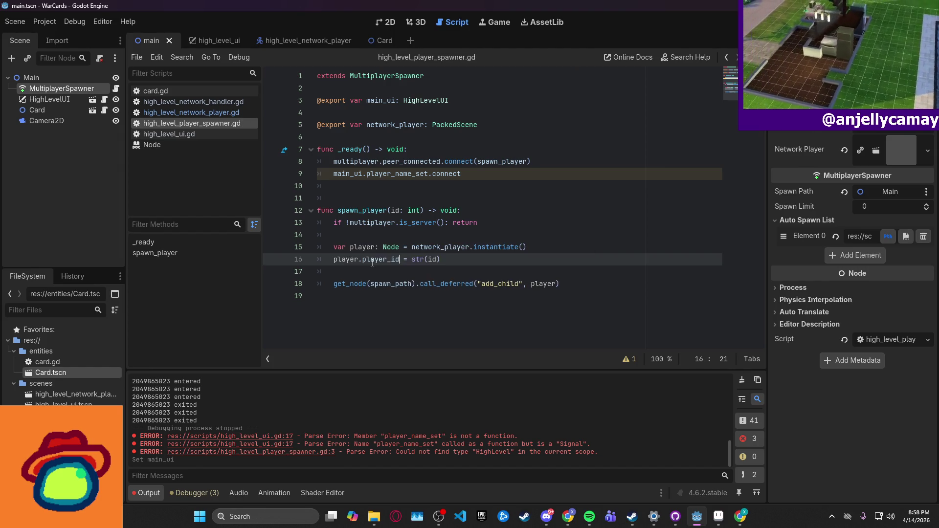
key("ctrl+z")
key("ctrl+z")
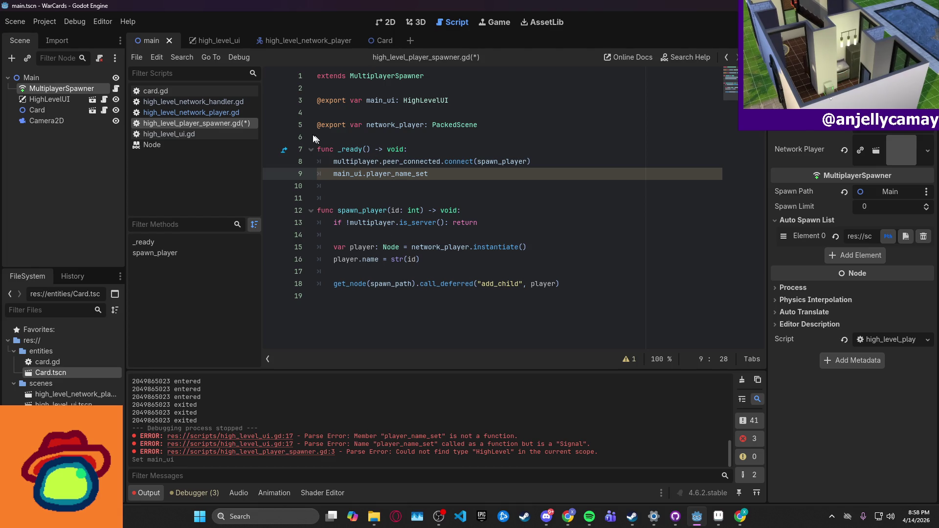
left_click(217, 115)
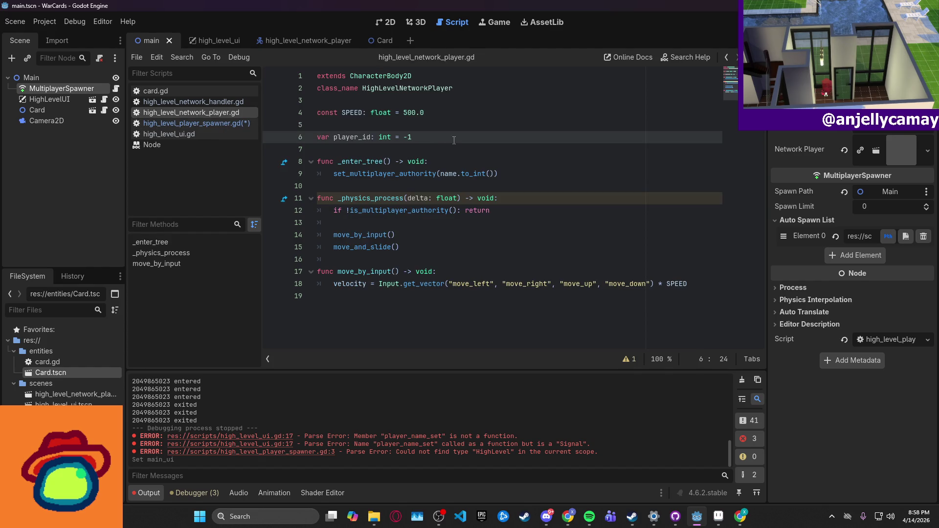
Change the network player's 'player_id: int = -1' to 'player_name: String' with no default, and save.
left_click(362, 137)
left_click_drag(362, 137, 371, 141)
type("name")
double_click(393, 138)
type("string")
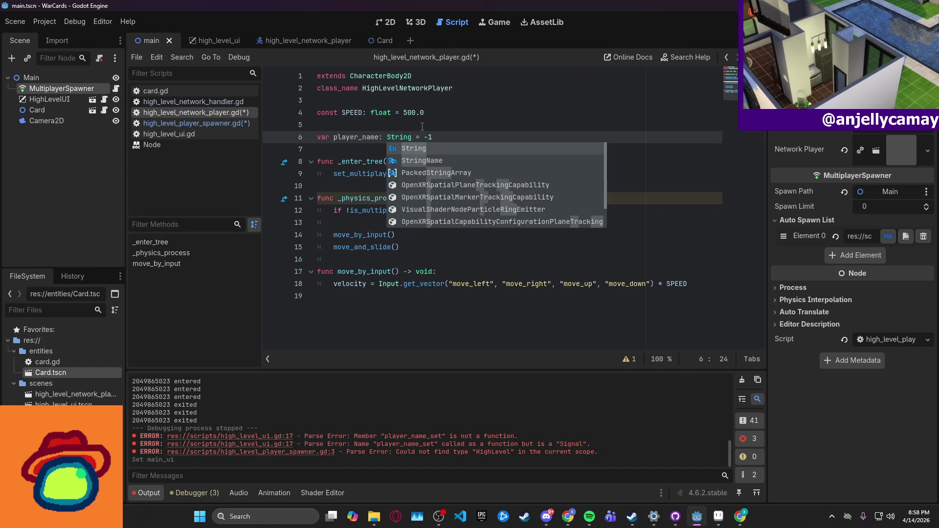
left_click(457, 132)
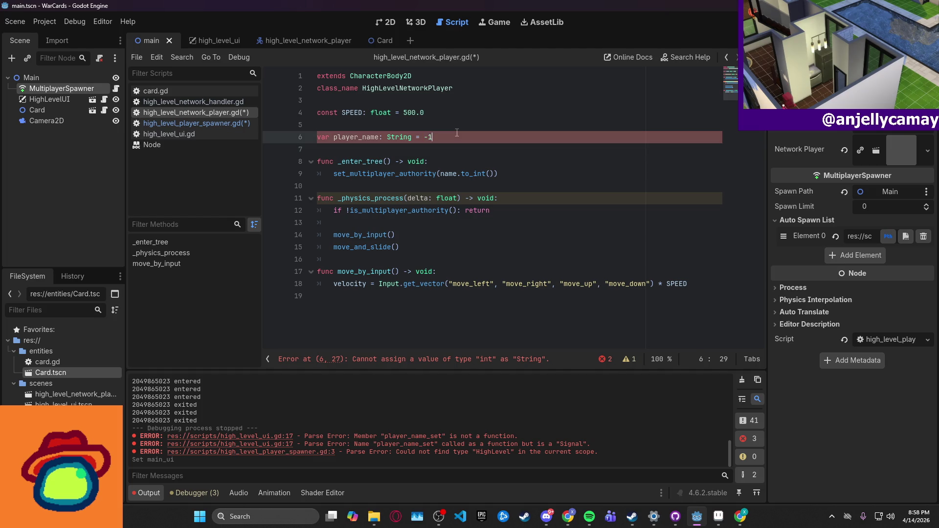
double_click(433, 139)
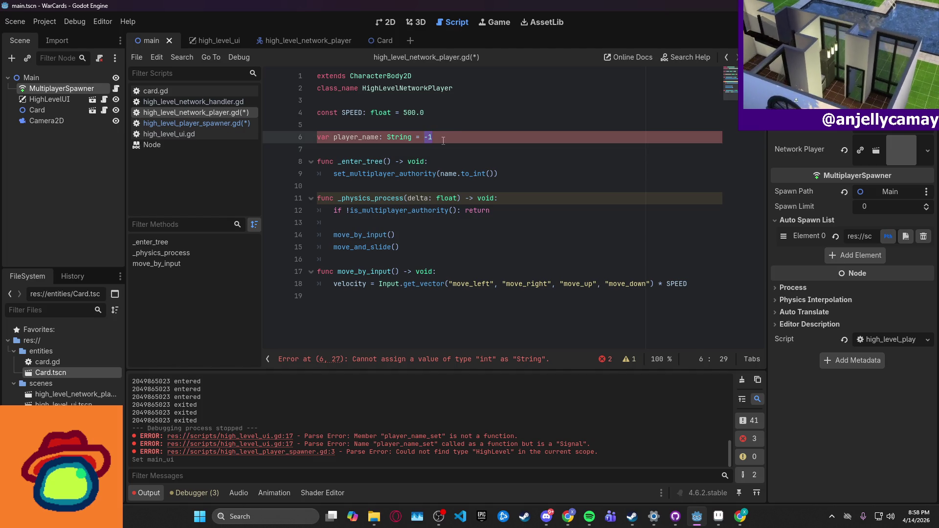
key("BackSpace")
key("BackSpace")
key("BackSpace")
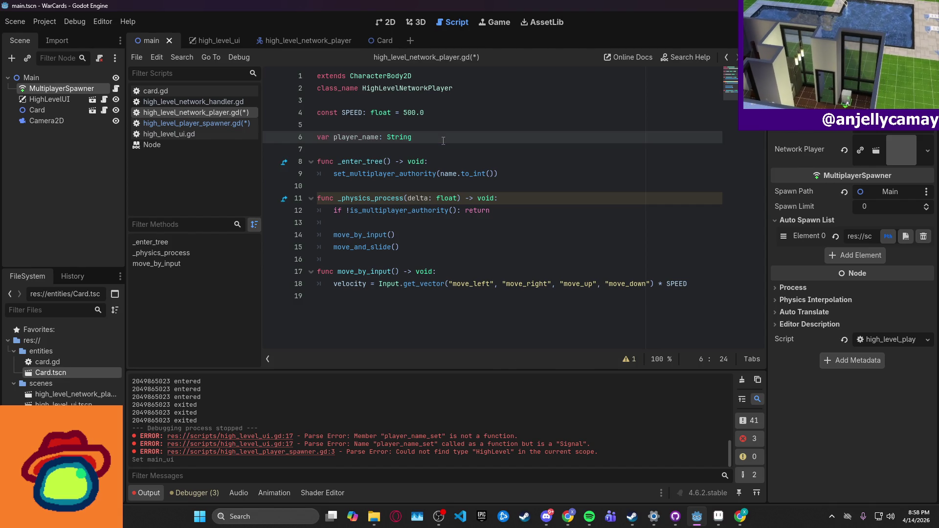
key("ctrl+s")
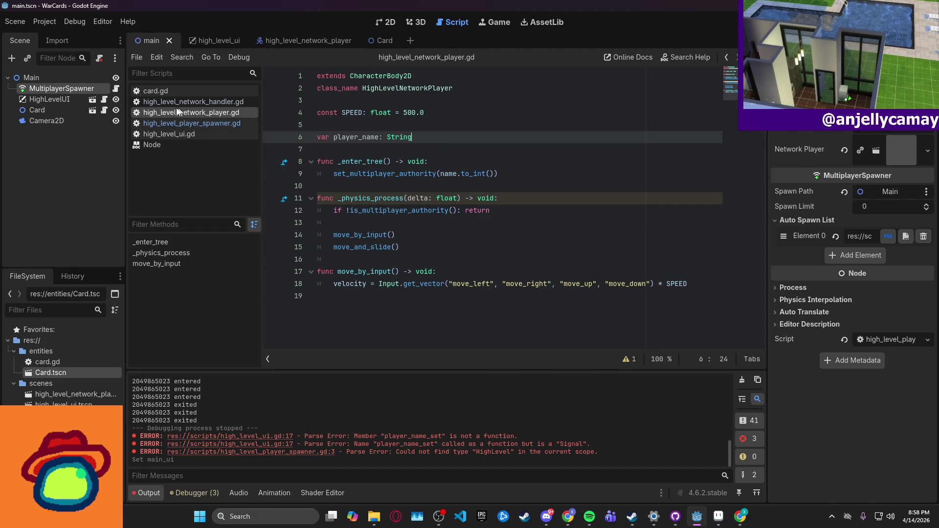
Review high_level_player_spawner.gd, then switch to high_level_ui.gd.
left_click(174, 124)
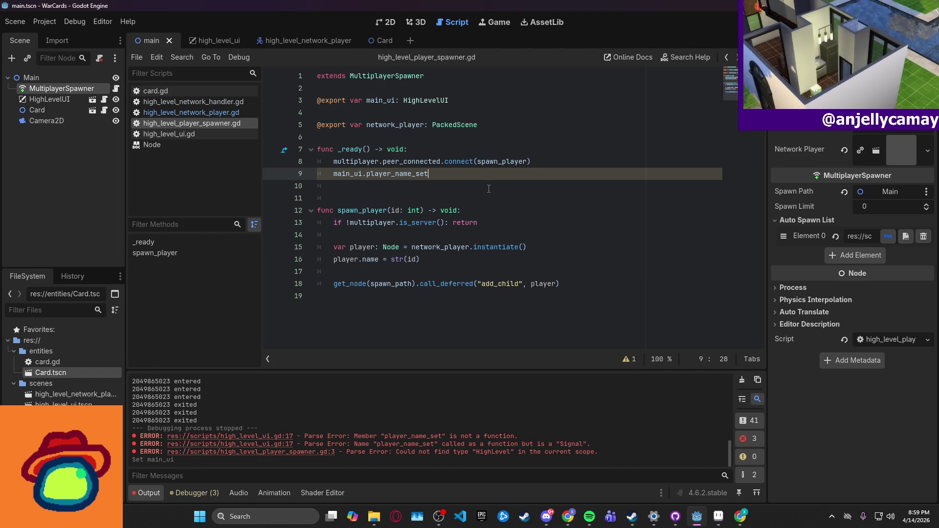
left_click(425, 100, "ctrl")
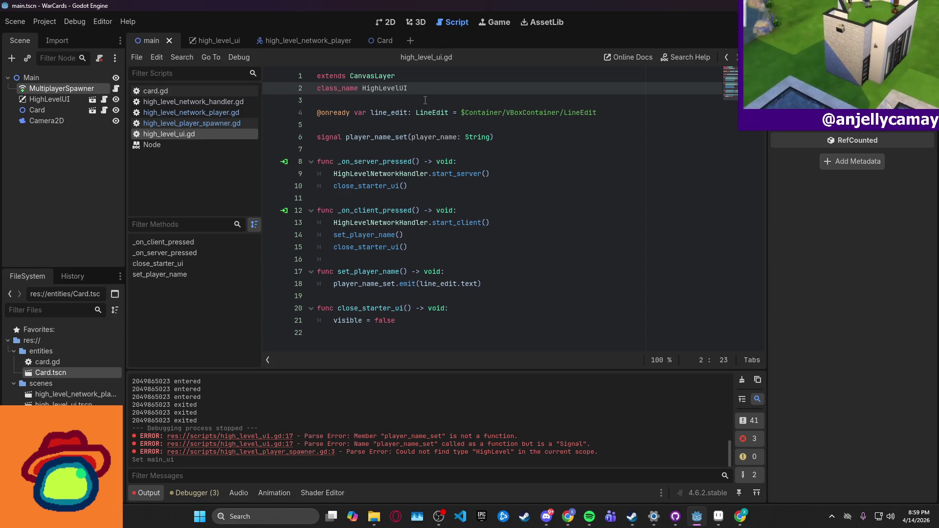
Rename set_player_name to get_player_name and make it return player_name instead of emitting the signal.
left_click(342, 271)
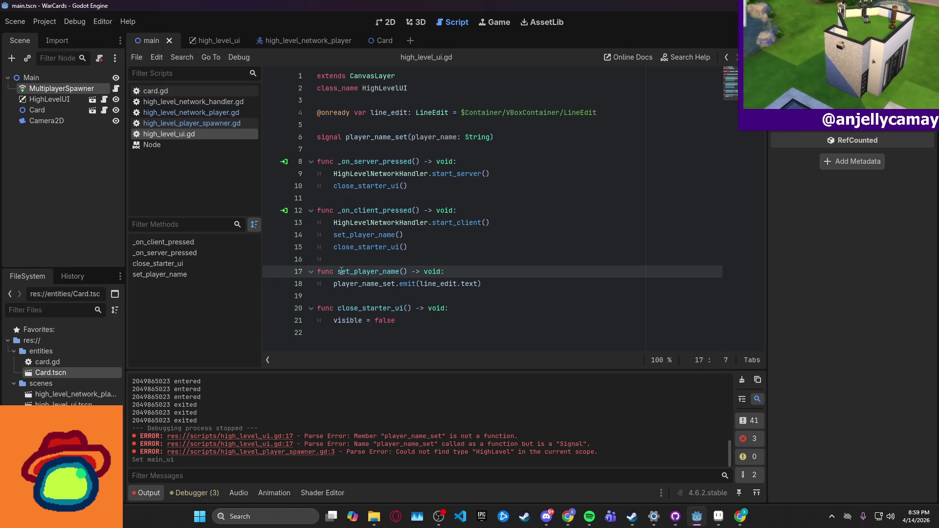
key("BackSpace")
type("g")
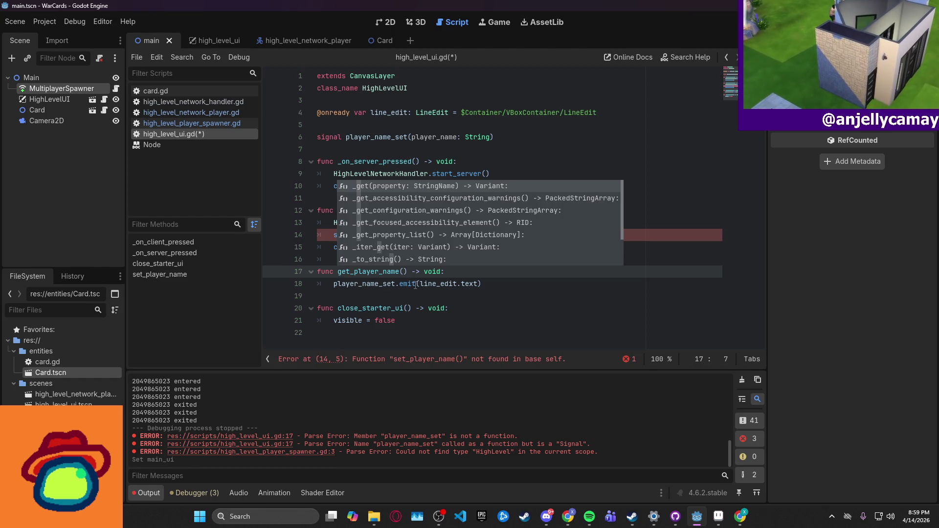
left_click(415, 285)
left_click_drag(415, 285, 334, 285)
key("BackSpace")
type("turn")
left_click(460, 285)
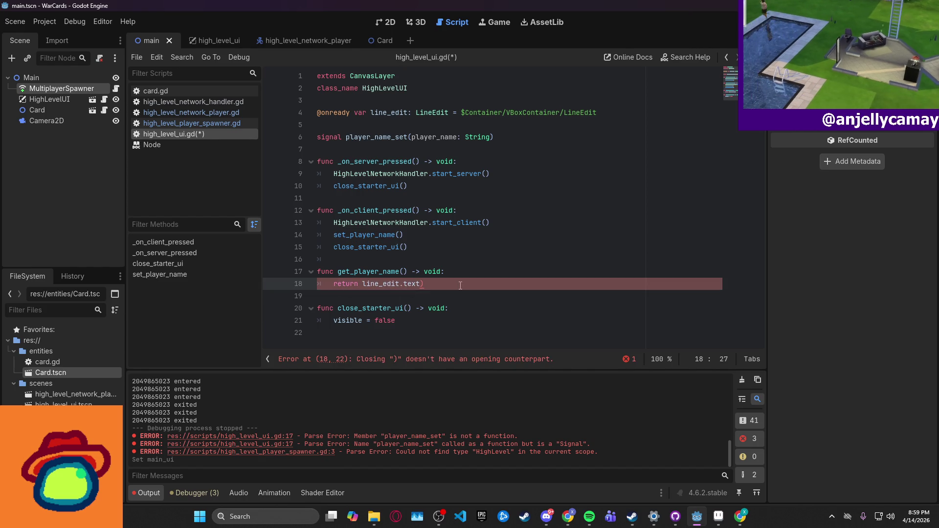
key("BackSpace")
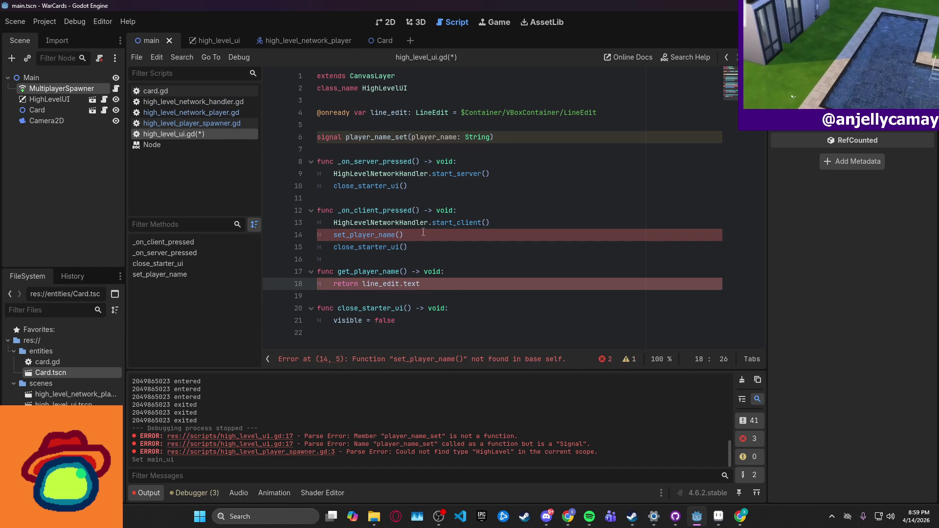
Delete the set_player_name() call and the leftover player_name_set signal line.
left_click_drag(429, 235, 235, 230)
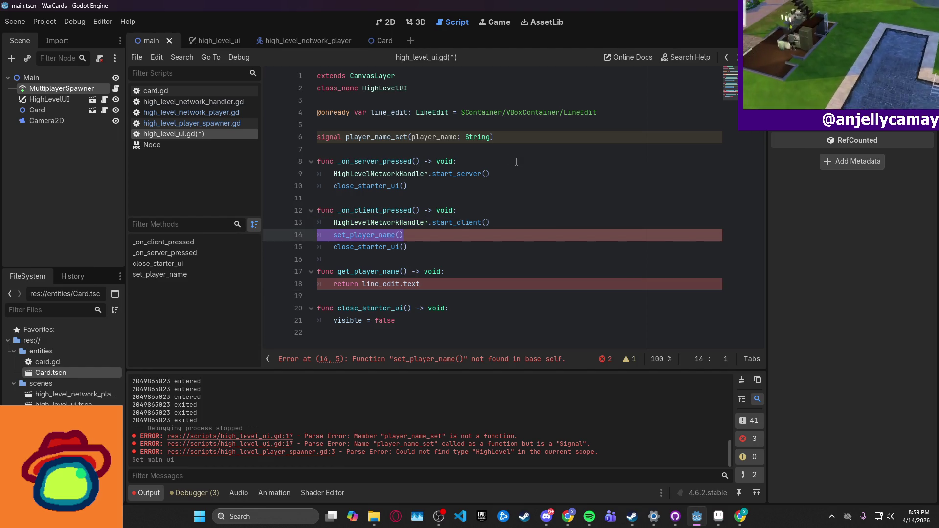
key("BackSpace")
key("BackSpace")
left_click_drag(494, 137, 265, 139)
key("BackSpace")
key("BackSpace")
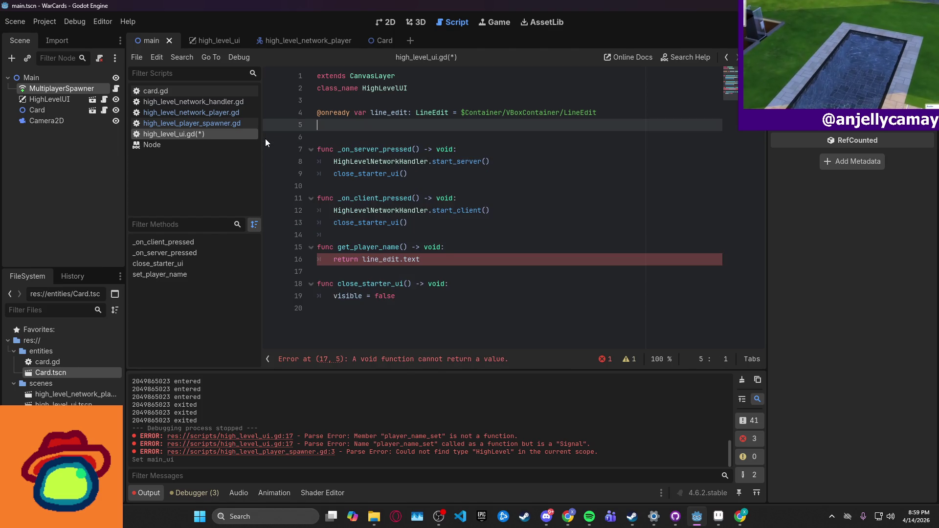
key("BackSpace")
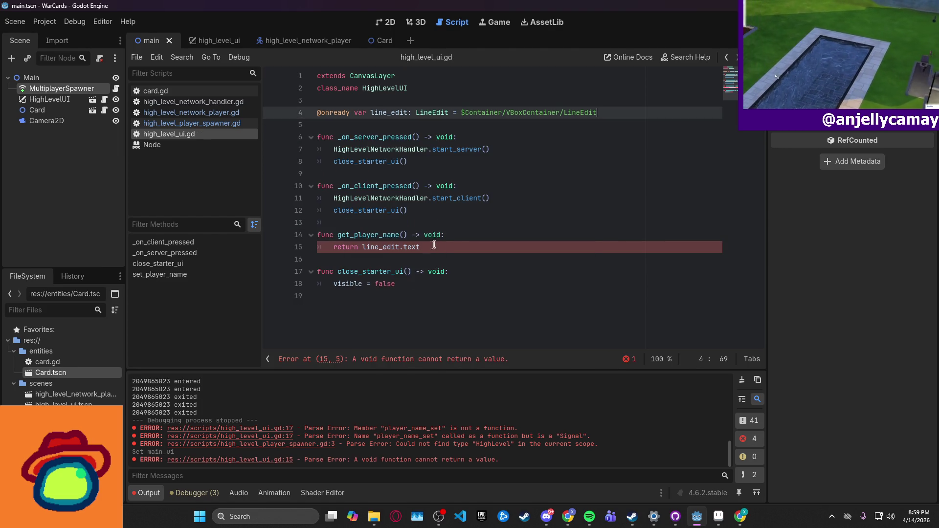
Change get_player_name's return type from void to String and save the UI script.
double_click(433, 234)
type("String")
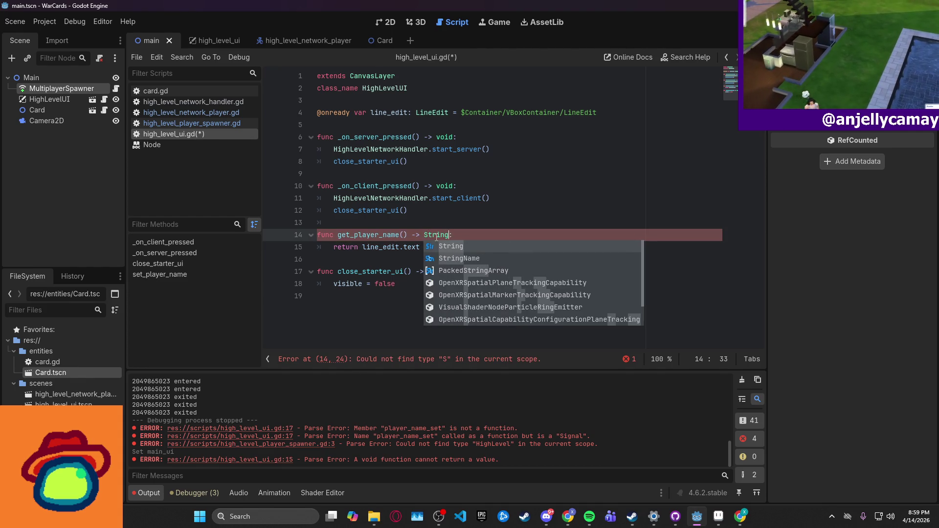
key("ctrl+s")
left_click(196, 112)
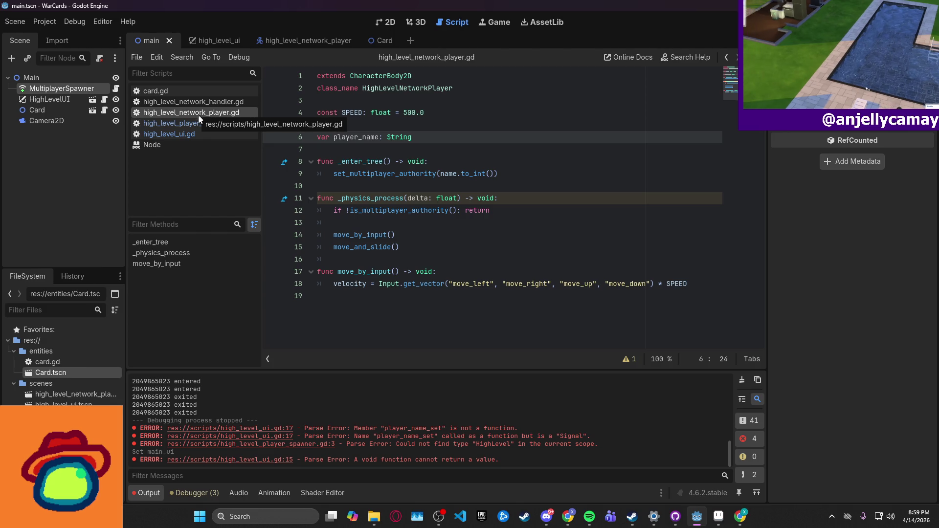
Delete the old main_ui.player_name_set line and its leftover empty line from the spawner.
left_click(198, 124)
triple_click(431, 174)
key("BackSpace")
key("BackSpace")
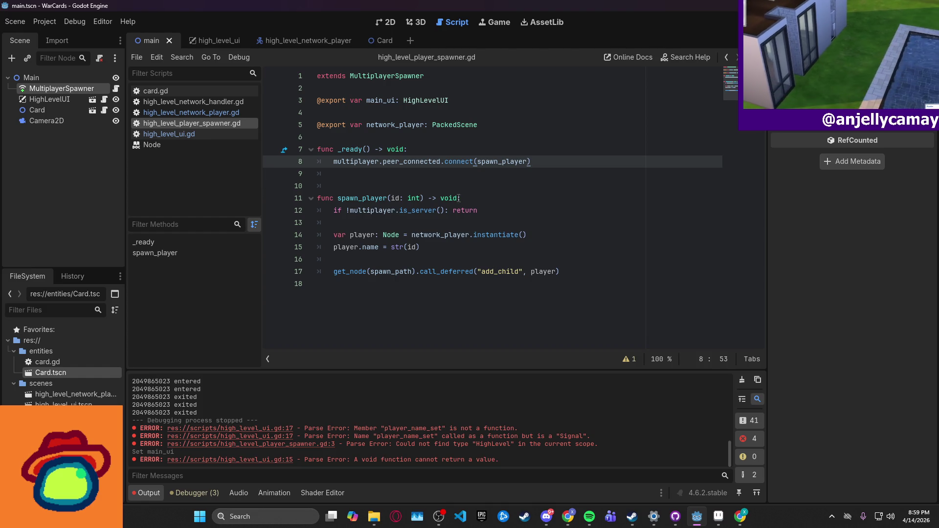
left_click(452, 173)
key("BackSpace")
key("BackSpace")
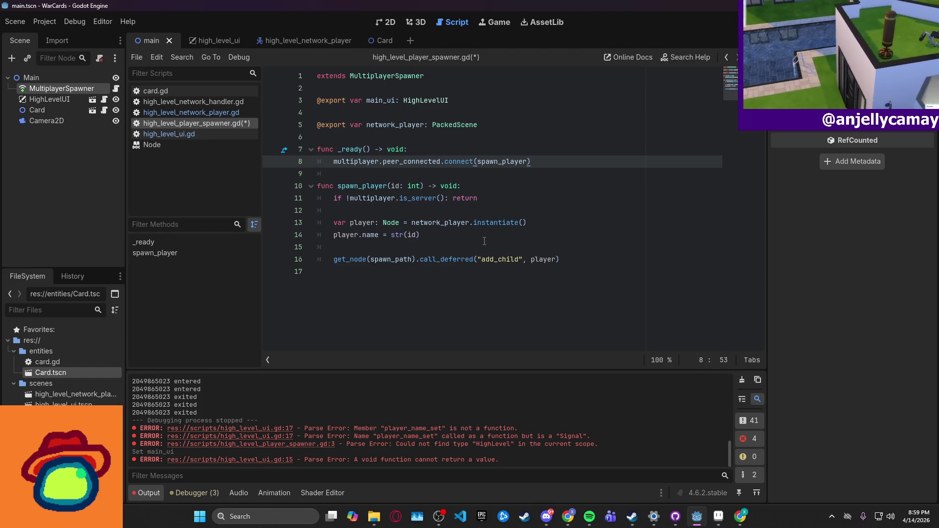
Add player.player_name = main_ui.get_player_name() after the player.name assignment and save.
left_click(429, 236)
key("Return")
type("player.pl")
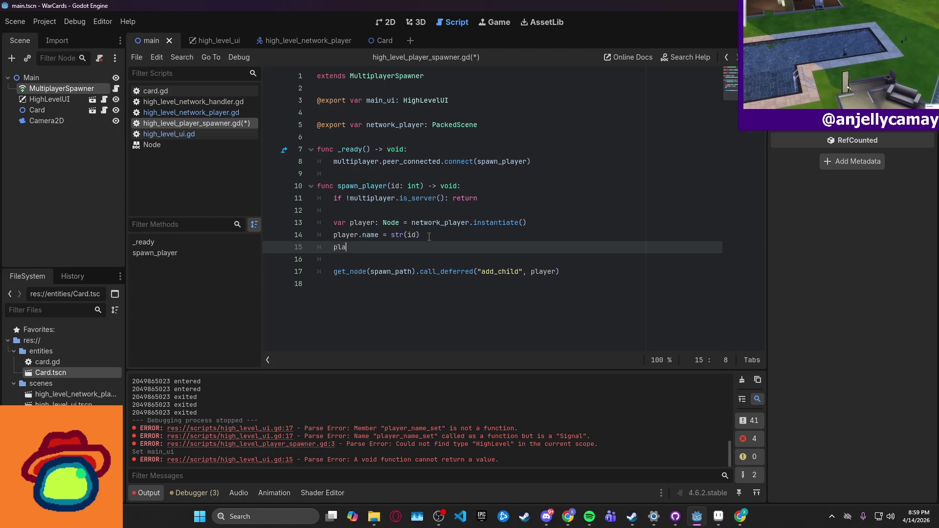
type("ayer_")
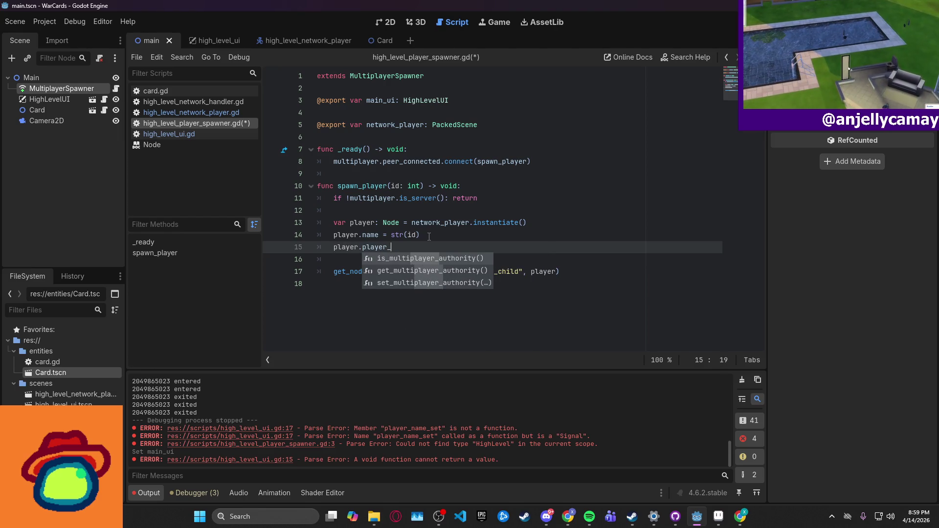
type("name =")
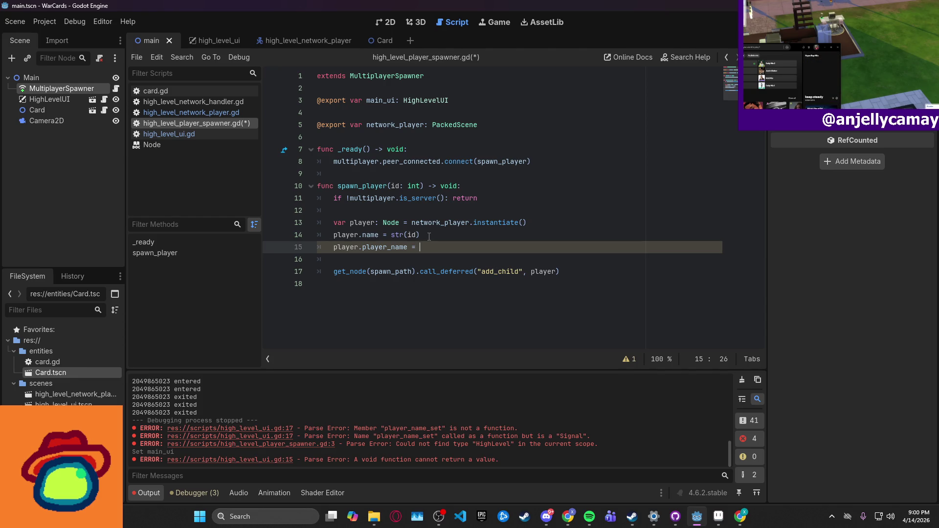
key("ctrl+space")
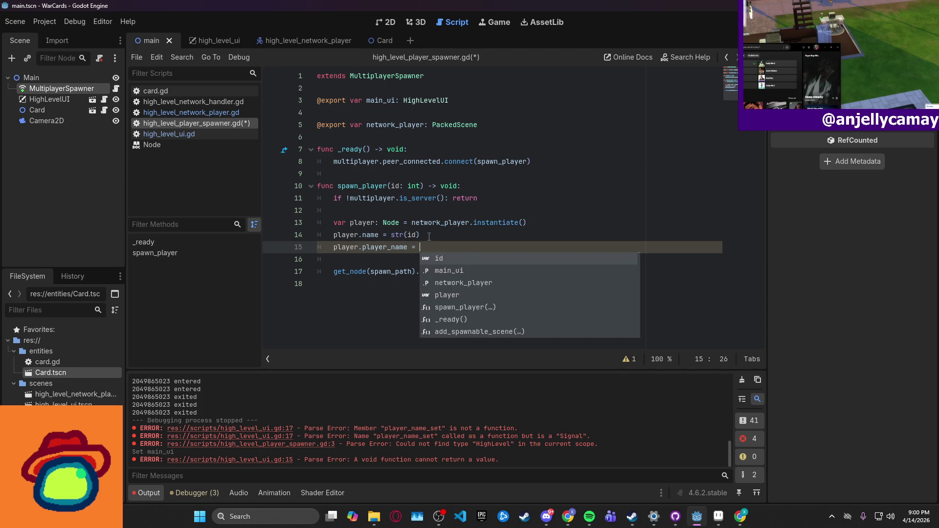
type("mai")
key("Return")
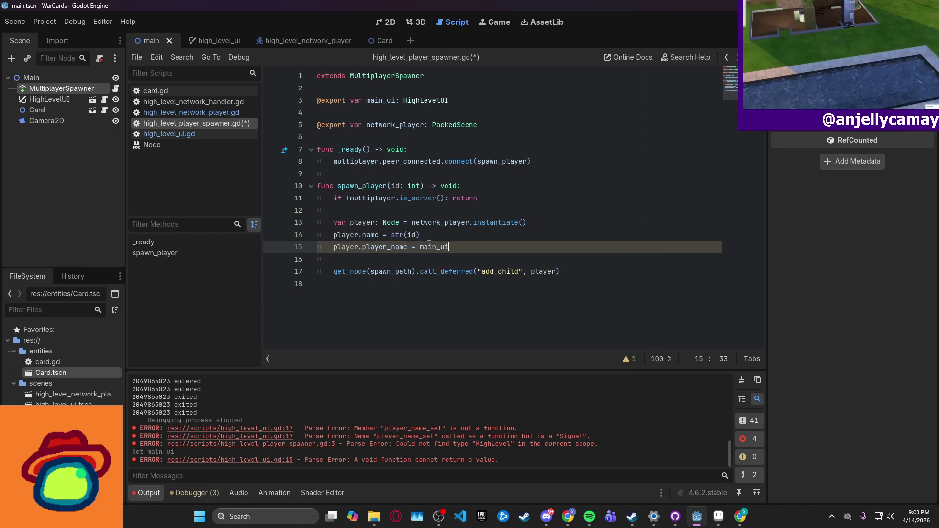
type(".")
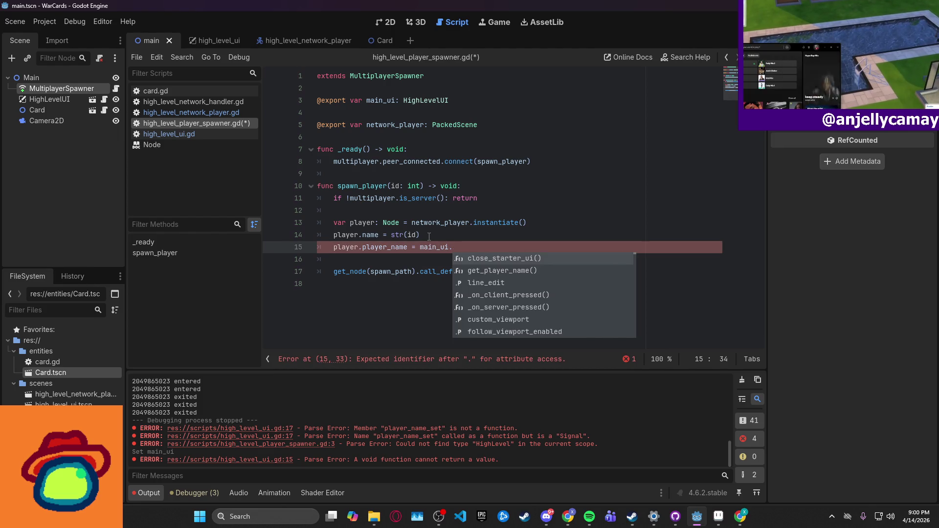
type("get")
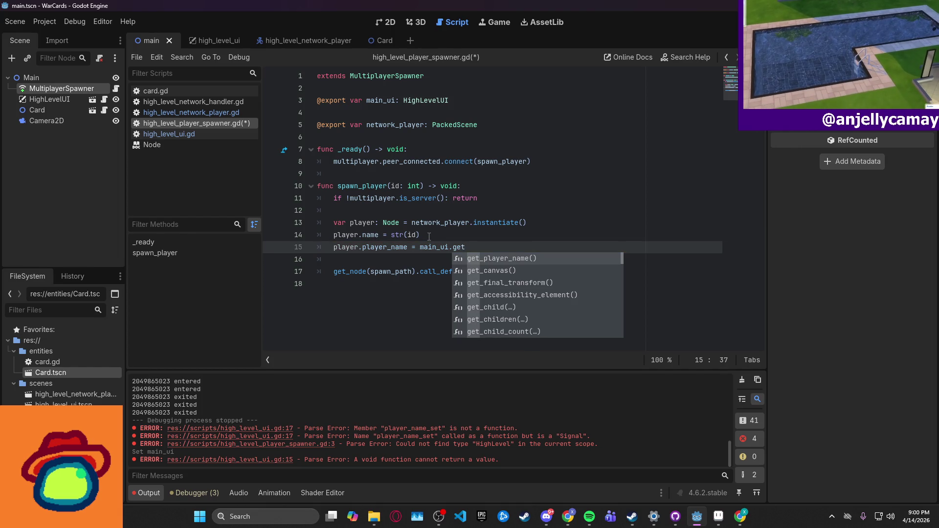
key("Return")
key("ctrl+s")
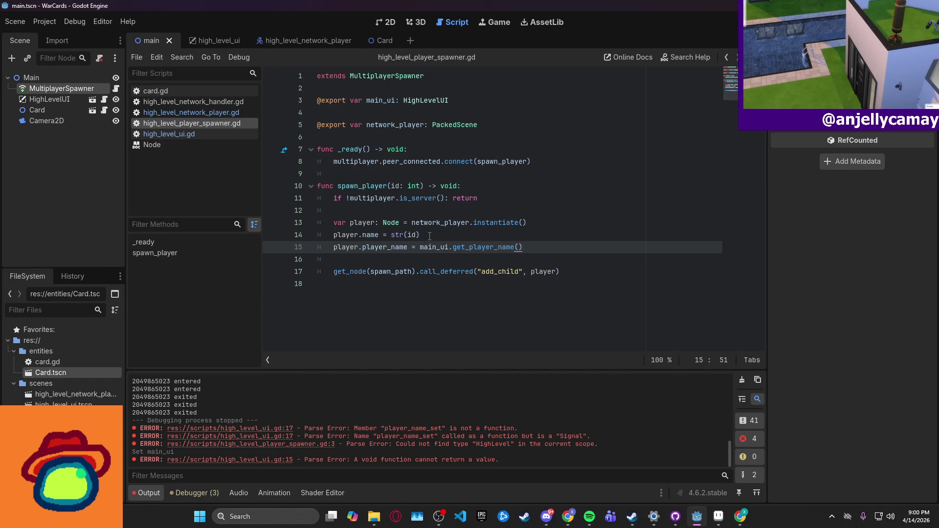
left_click(176, 134)
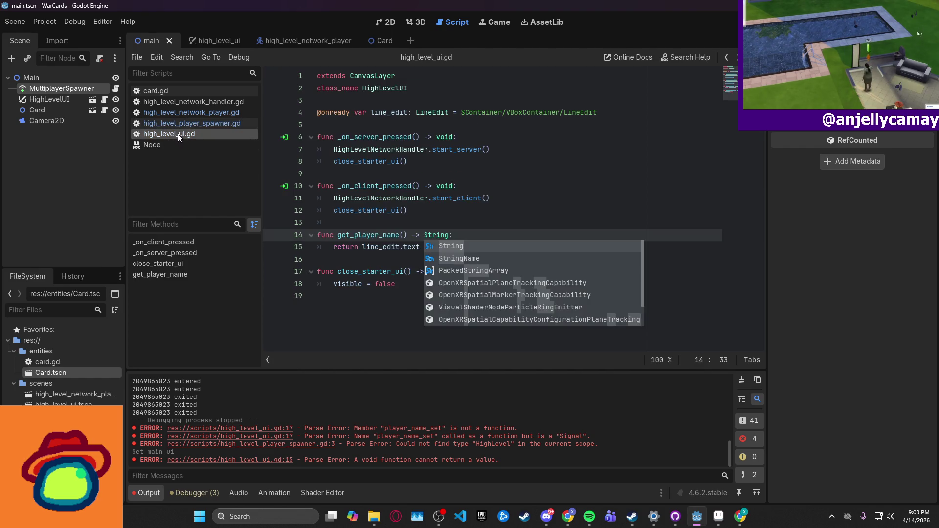
Look through the open scripts and bring up card.gd.
left_click(187, 113)
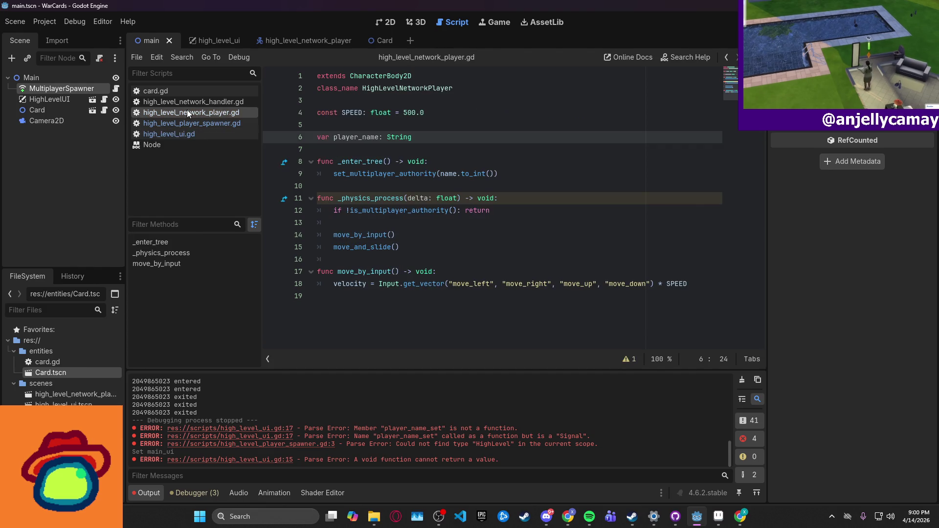
left_click(187, 124)
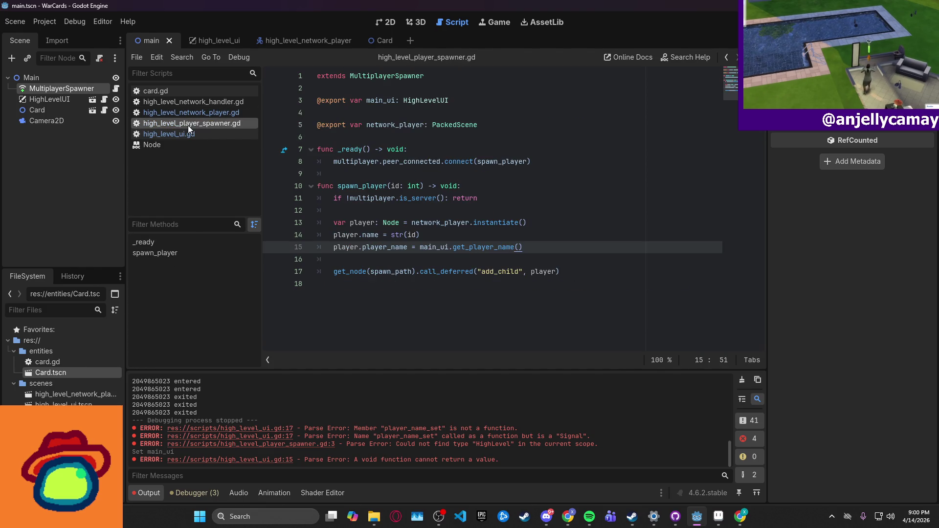
left_click(187, 134)
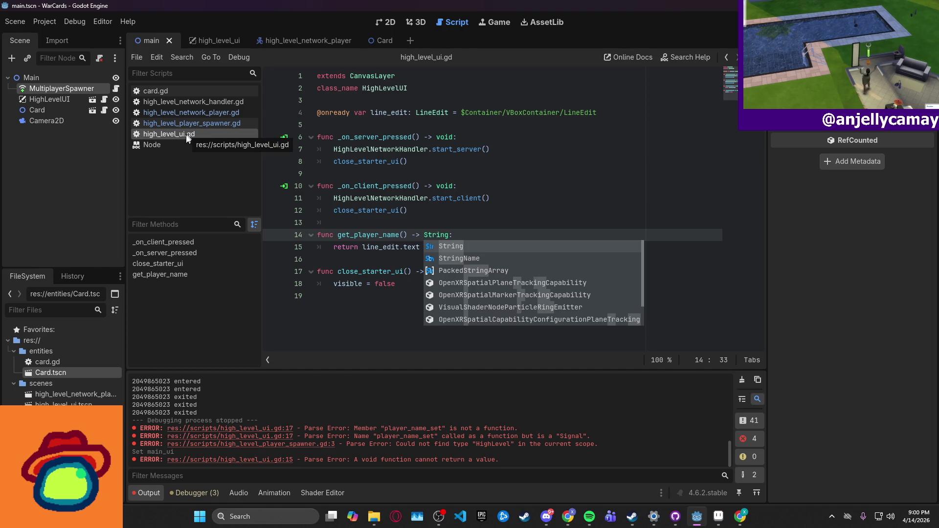
left_click(187, 144)
left_click(196, 104)
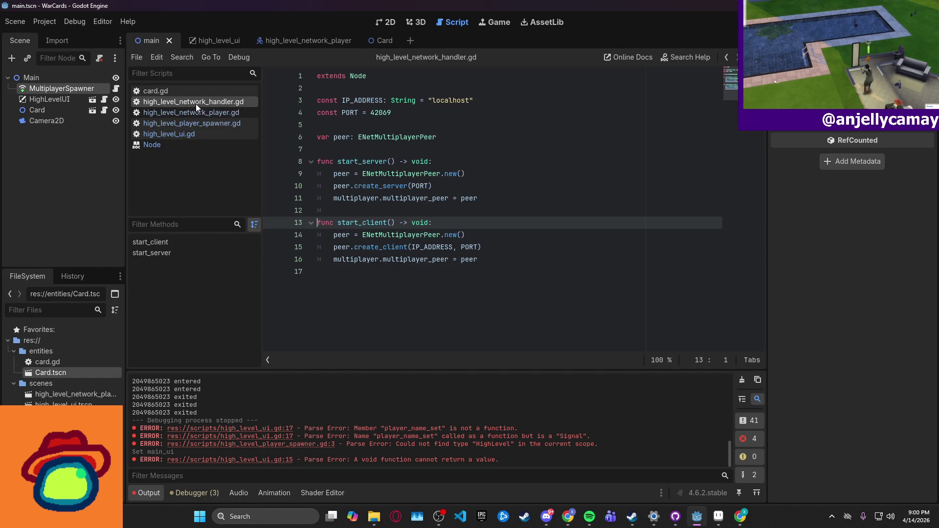
left_click(237, 91)
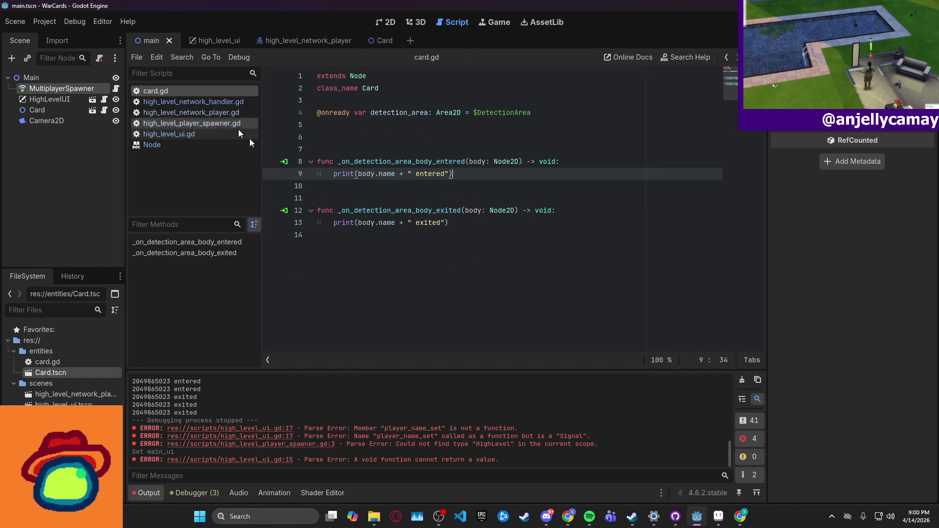
Replace body.name with body.player_name in both print calls and run the project with F5.
double_click(388, 174)
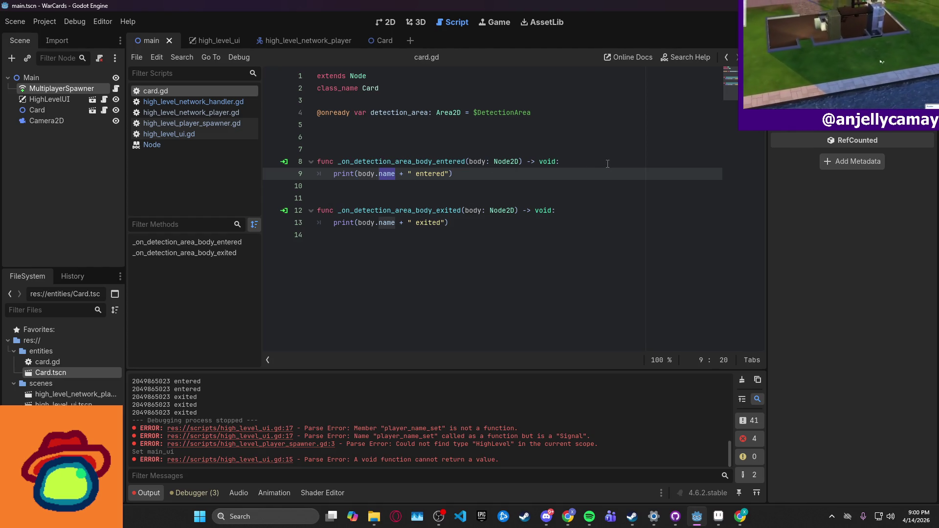
type("pll")
key("BackSpace")
type("ayer_name")
double_click(407, 174)
key("ctrl+c")
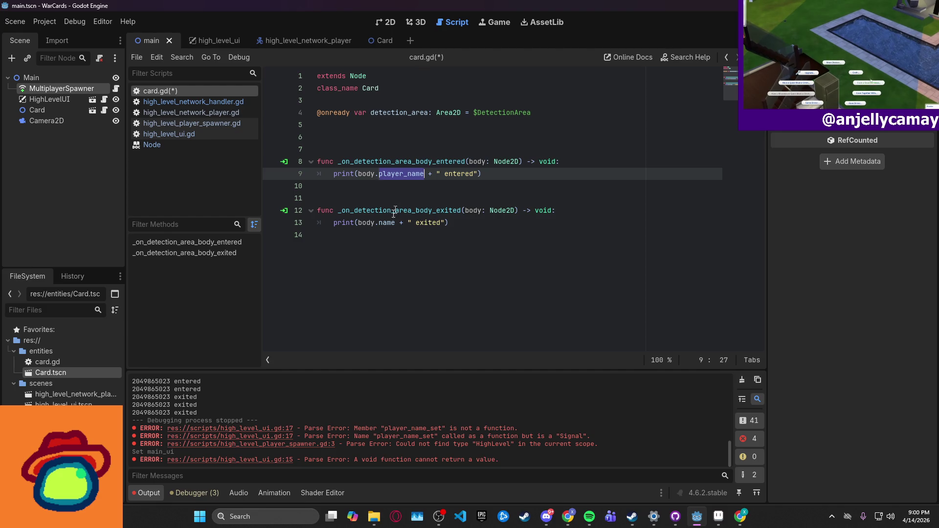
double_click(386, 223)
key("ctrl+v")
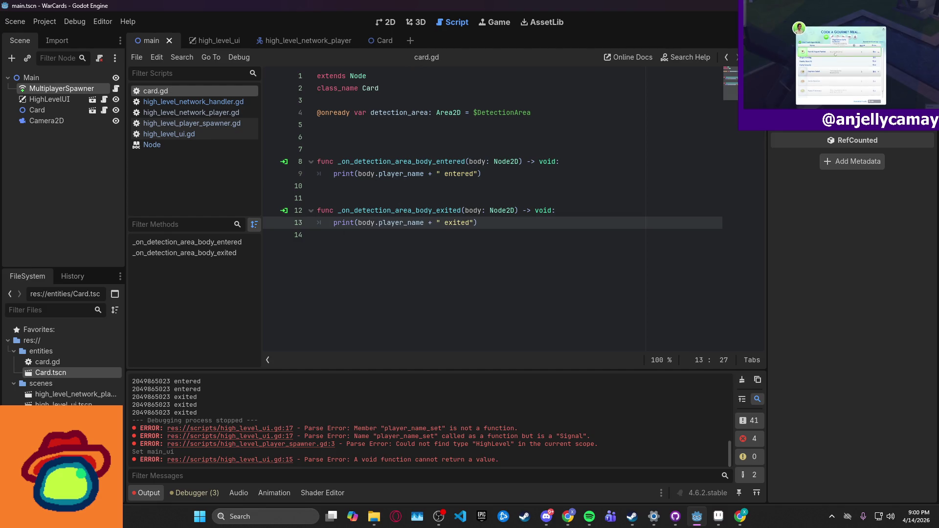
key("F5")
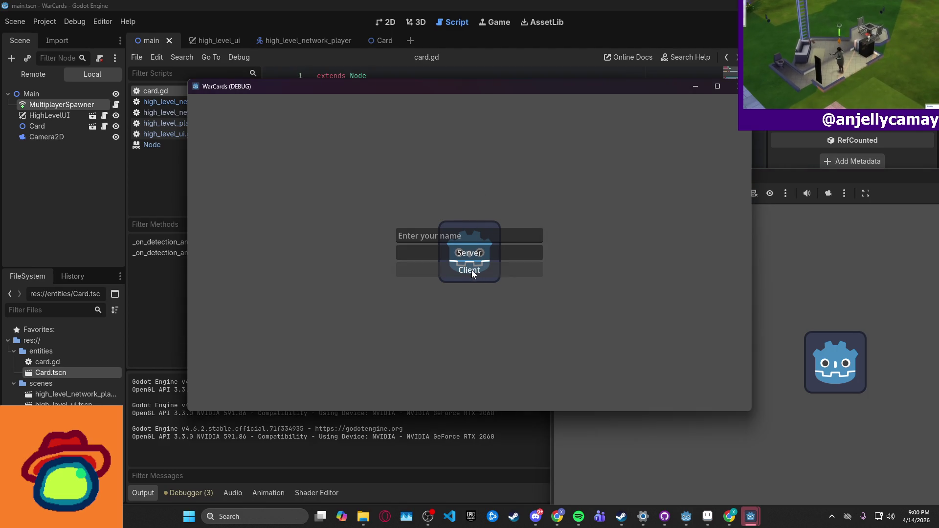
Enter the name 'x' in the first game instance and join.
left_click(456, 231)
type("xanny")
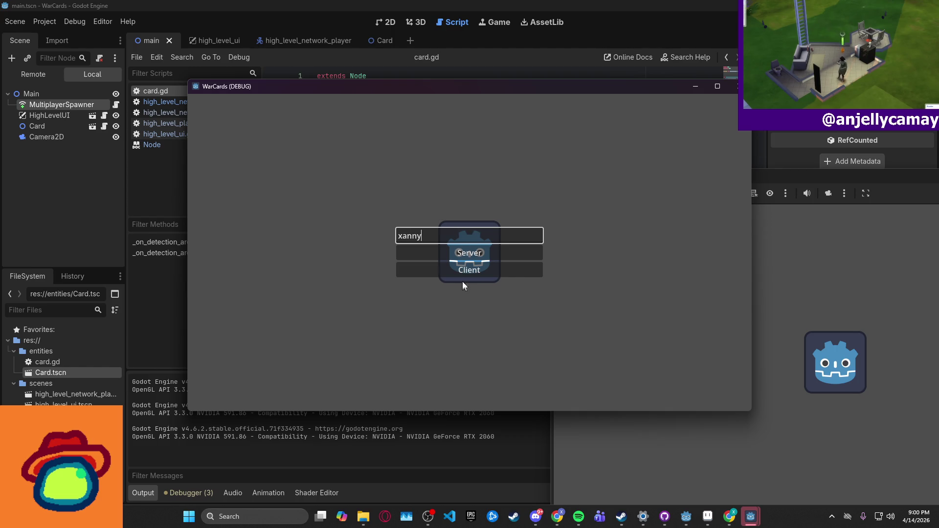
left_click(464, 270)
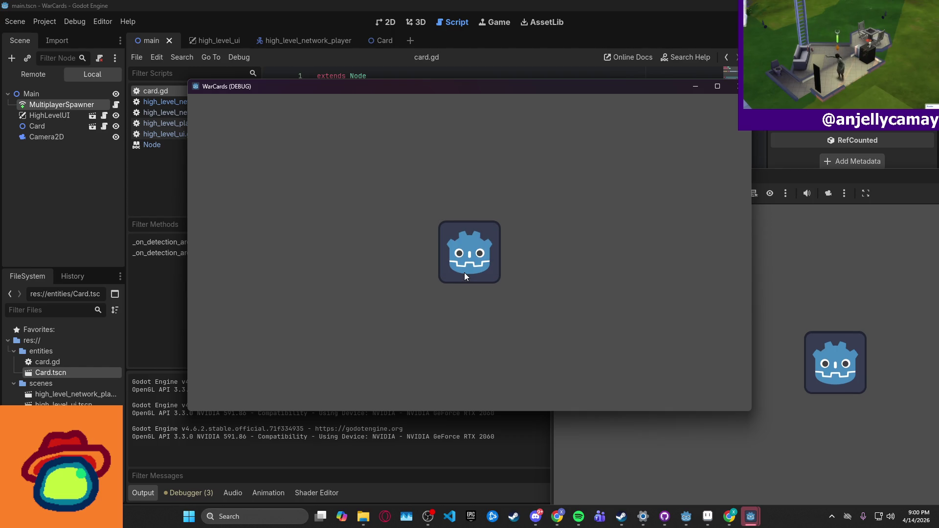
left_click(223, 445)
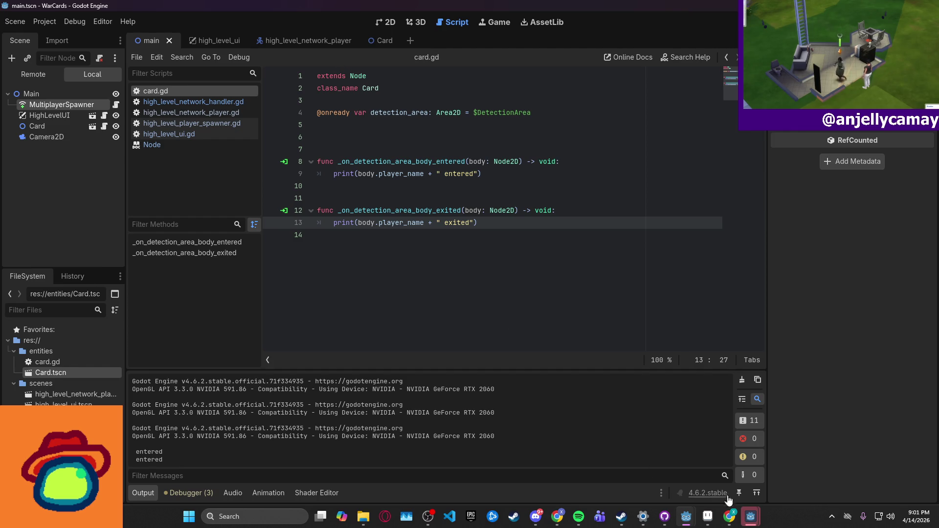
Arrange the two game windows side by side and join the second instance as a client.
mouse_move(750, 516)
left_click(696, 471)
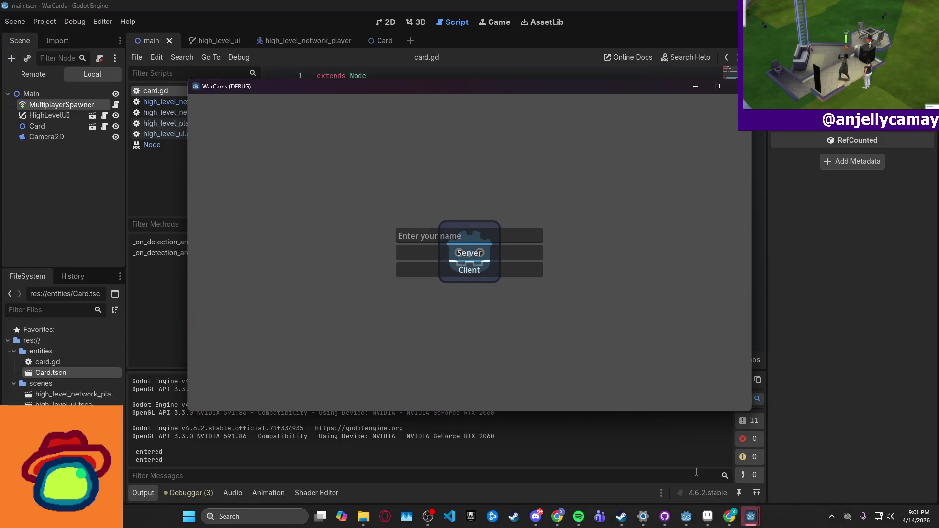
mouse_move(751, 522)
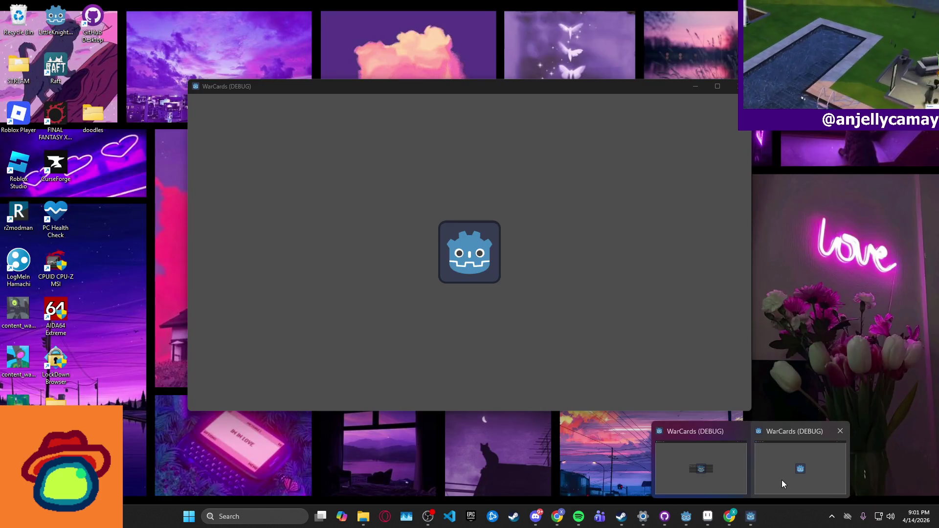
left_click(781, 480)
mouse_move(355, 87)
left_mouse_down()
mouse_move(631, 98)
mouse_move(689, 179)
left_mouse_up()
mouse_move(423, 86)
left_mouse_down()
mouse_move(486, 41)
mouse_move(278, 59)
left_mouse_up()
left_click(339, 211)
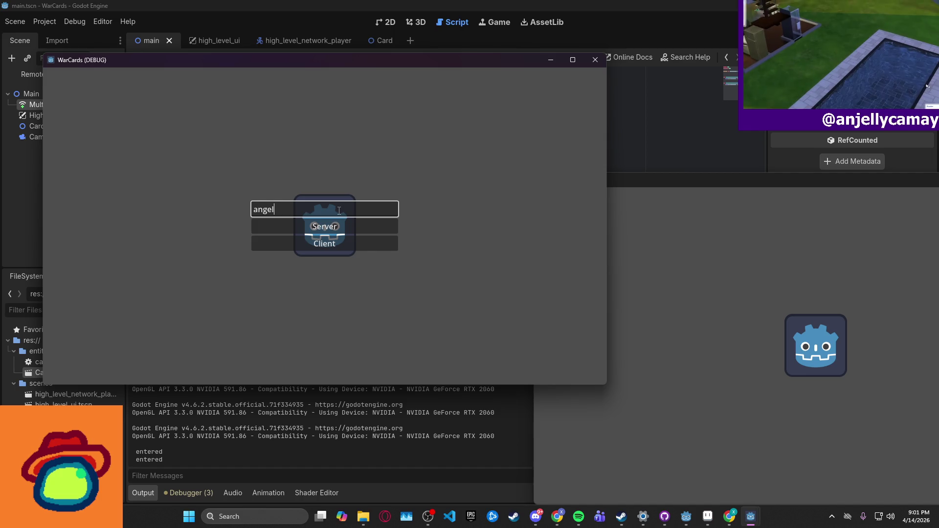
left_click(333, 242)
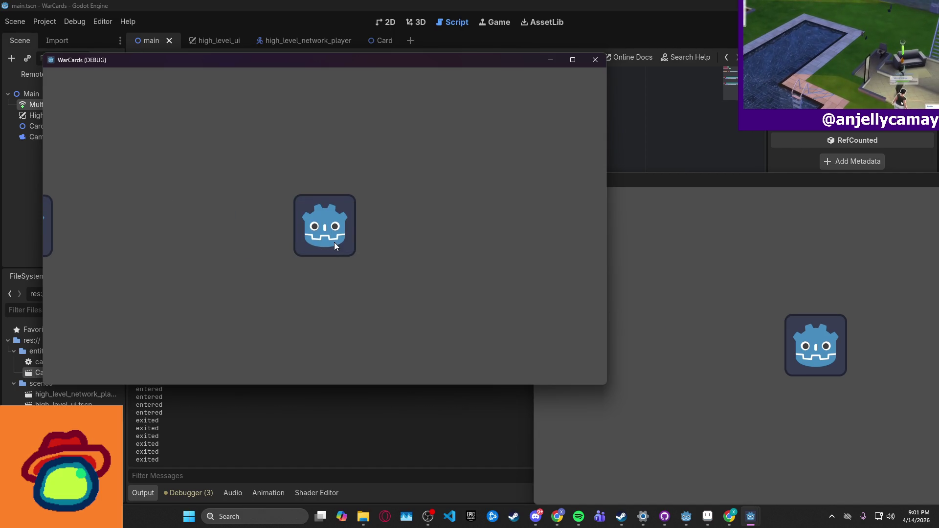